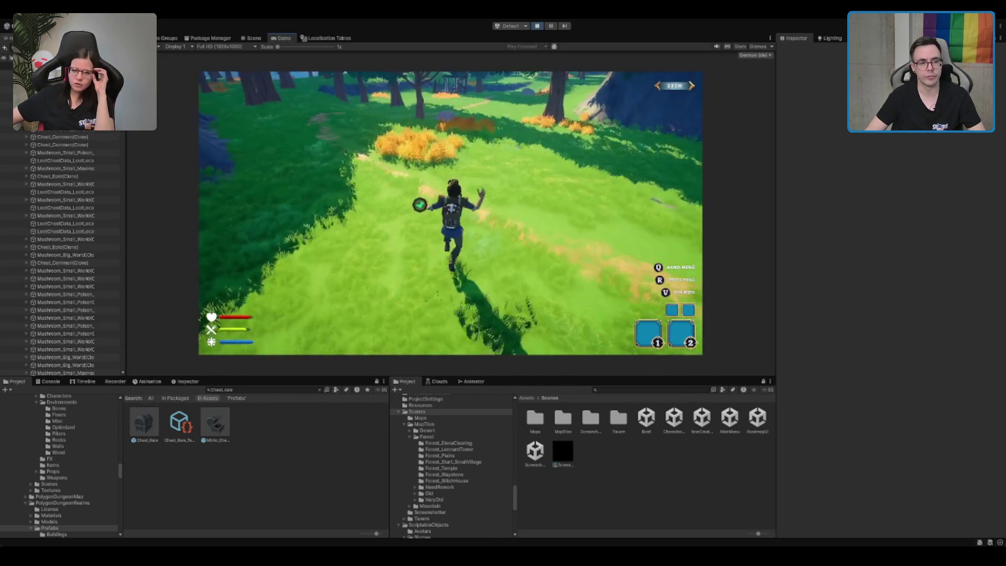
Stop viewing the game and bring up the Scene view with Ctrl+1
key(ctrl+1)
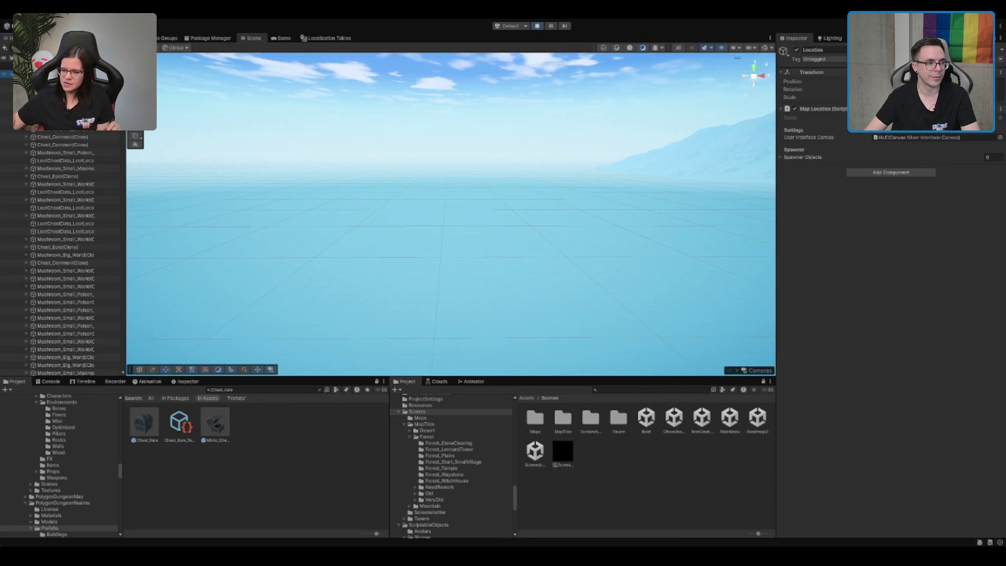
Frame the player, select the Terrain to load its grass detail painting settings, then return to the game
key(f)
click(558, 207)
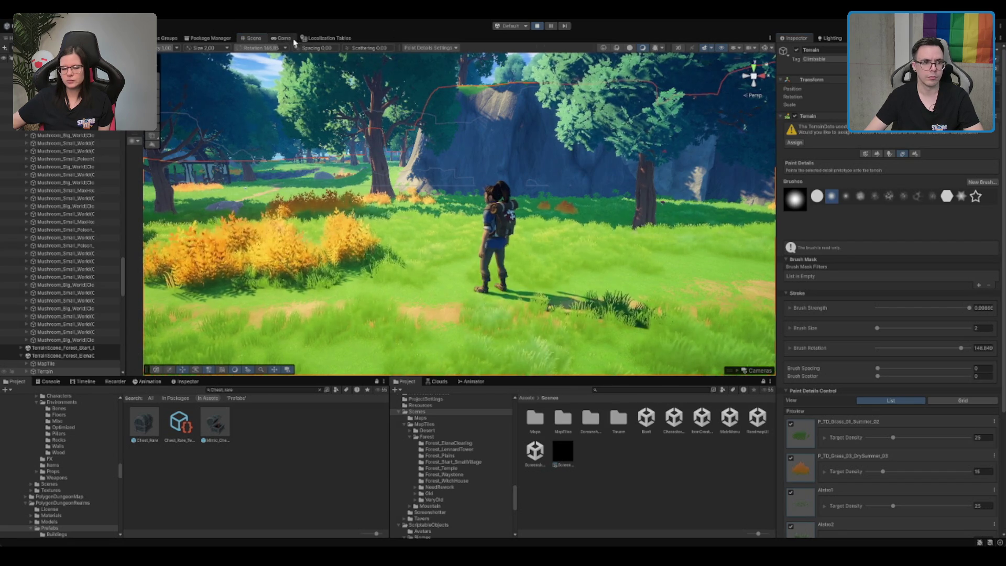
key(ctrl+2)
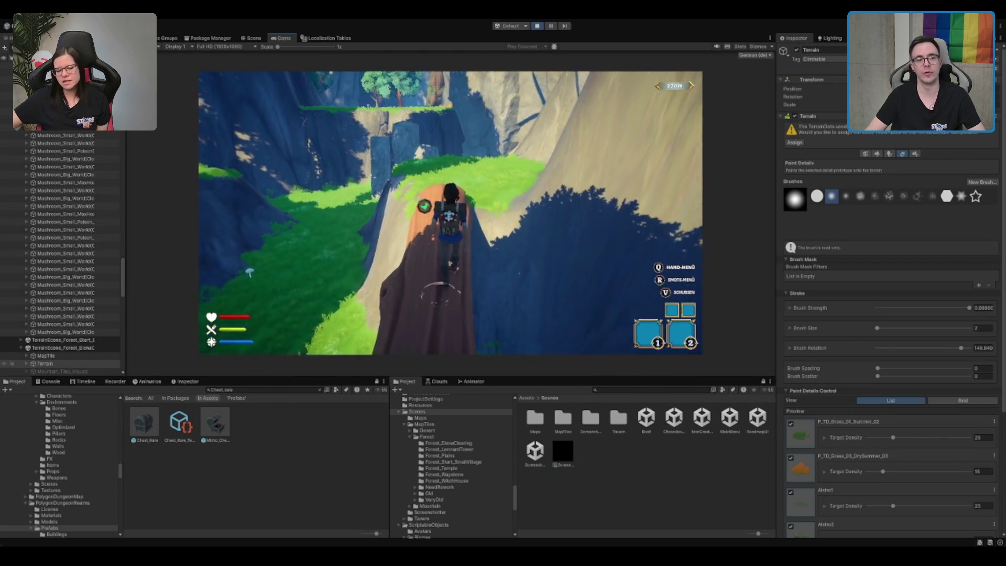
Walk the character across the grass, jump onto a rock pillar and leap off it
key(space)
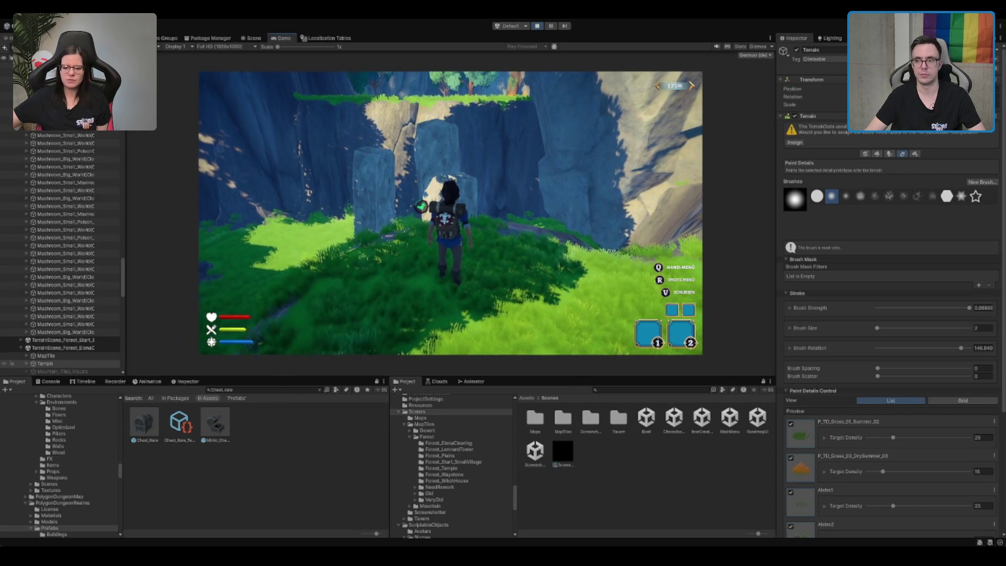
key(a)
key(w)
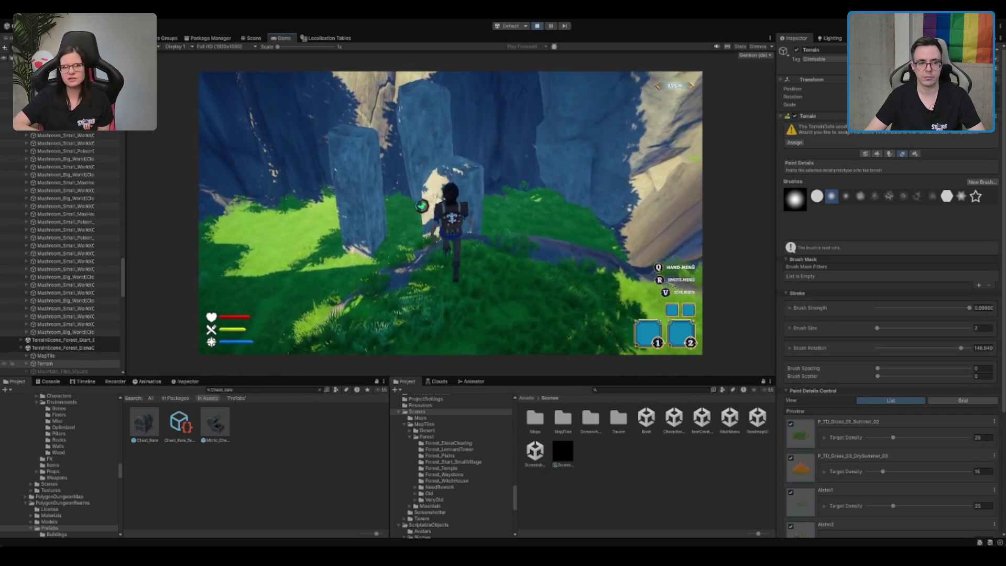
key(space)
mouse_move(450, 209)
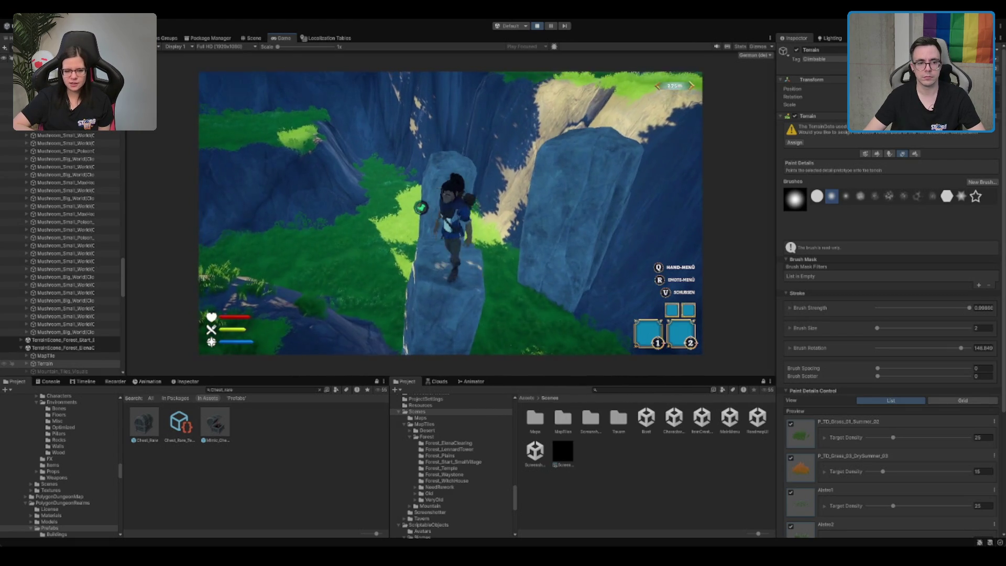
key(space)
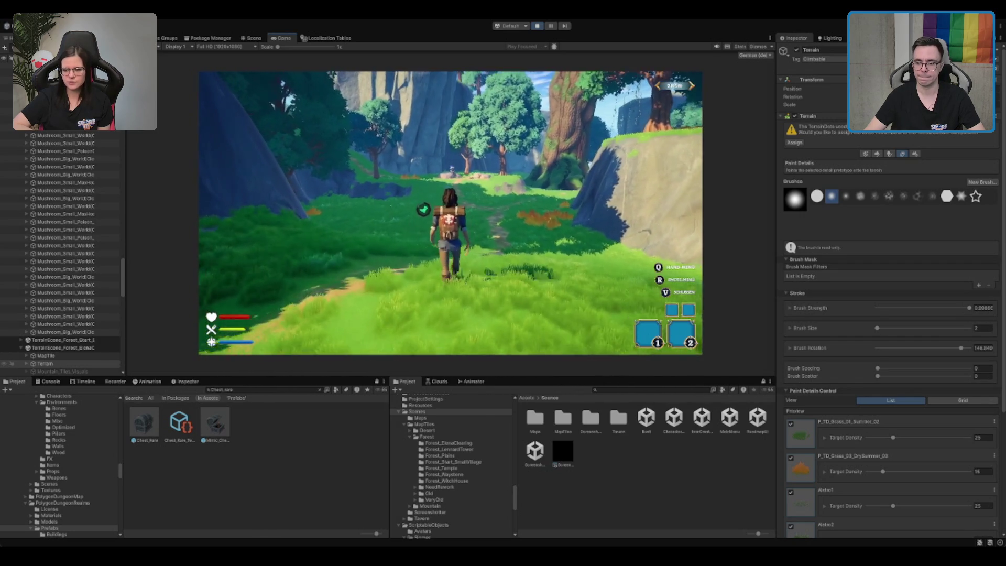
Run the character along the clearing path past the rocks, trap and campfire
key(d)
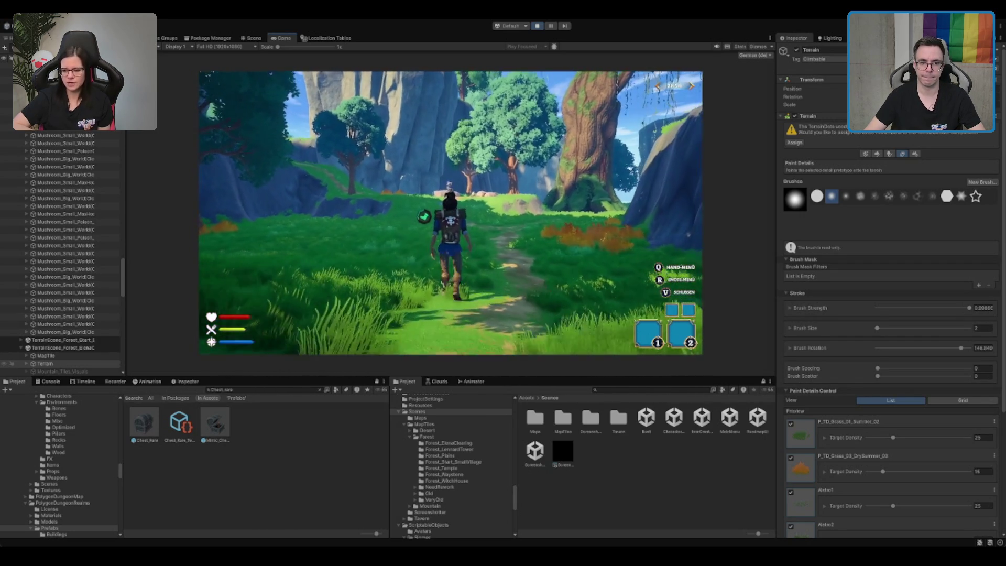
key(w)
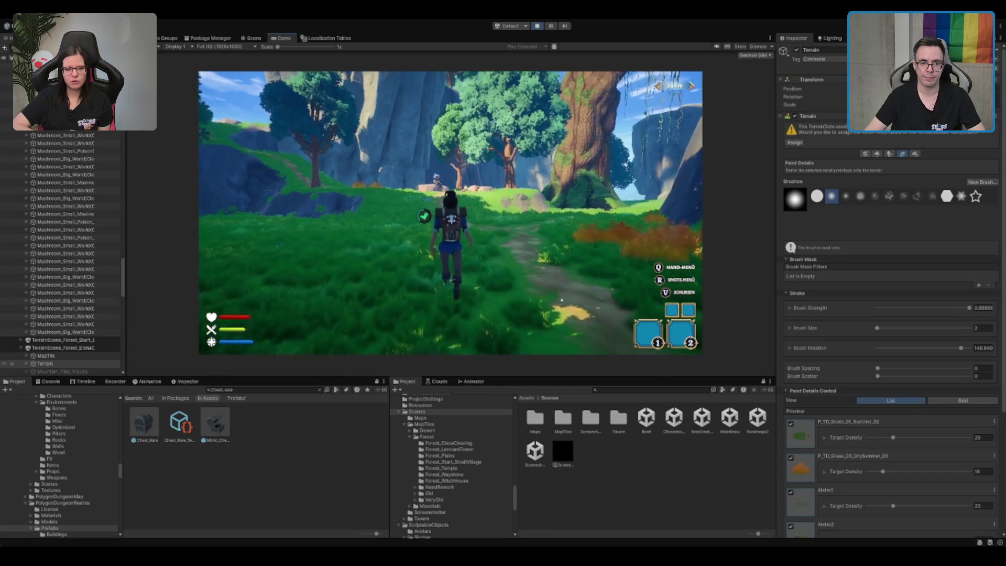
key(w)
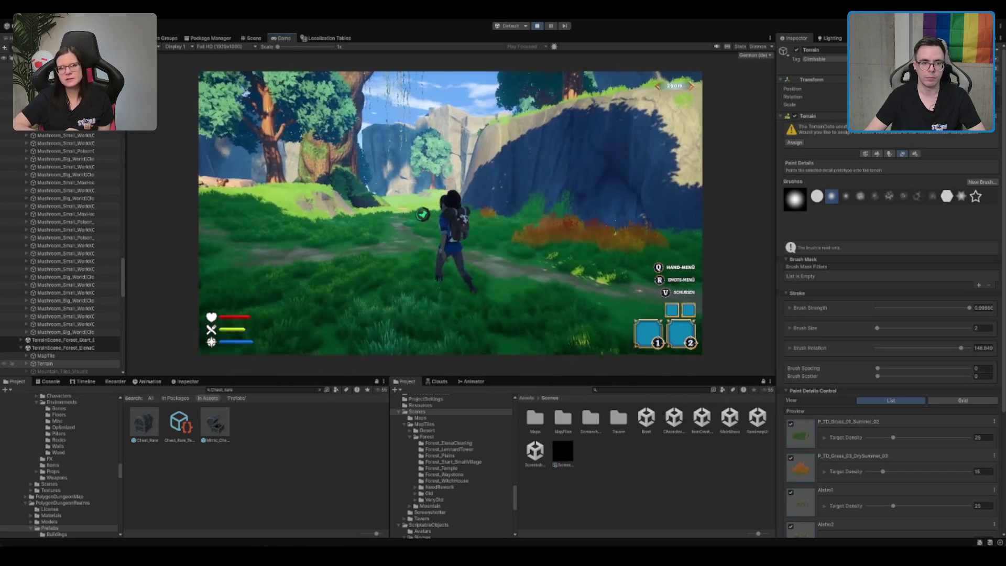
key(d)
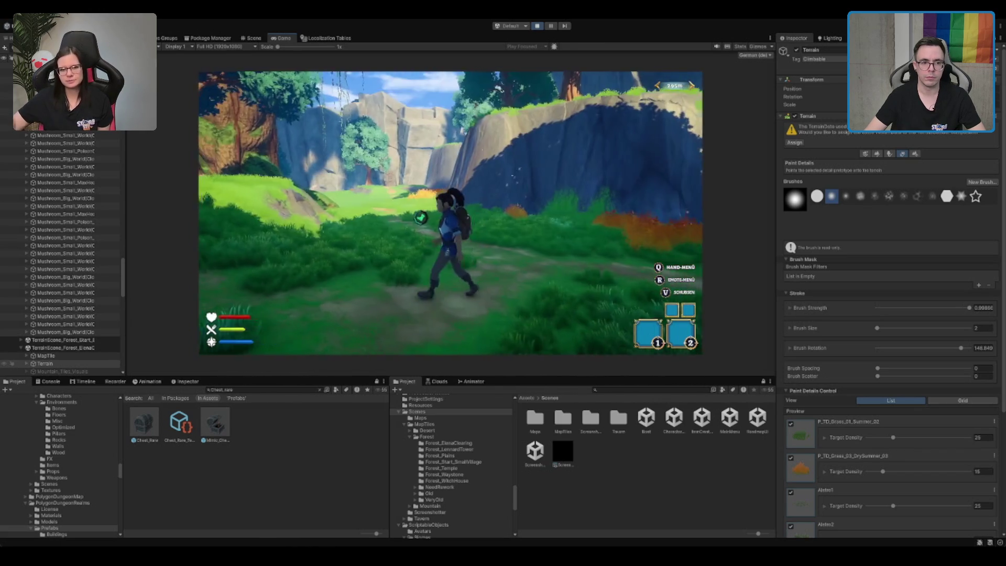
key(w)
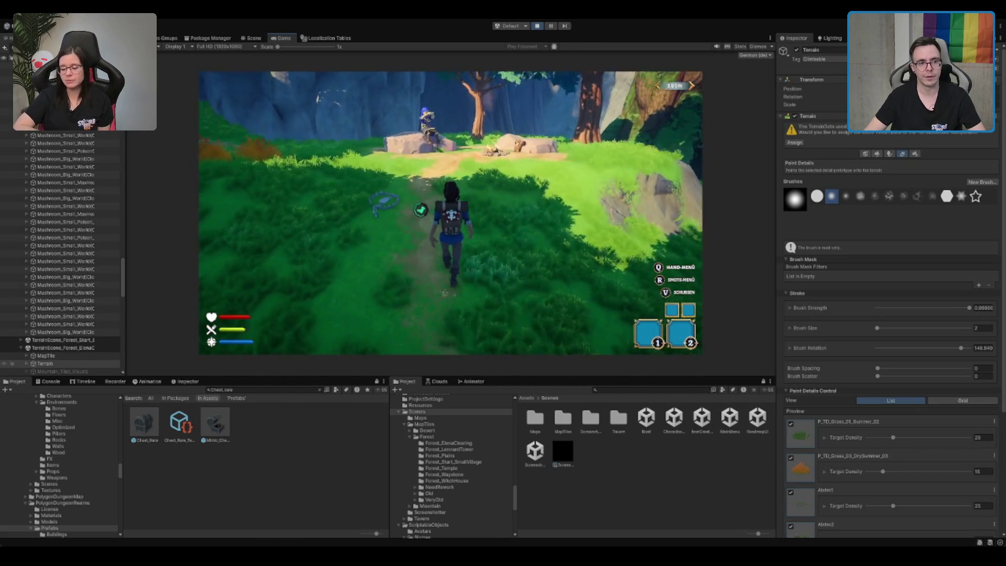
key(a)
key(a)
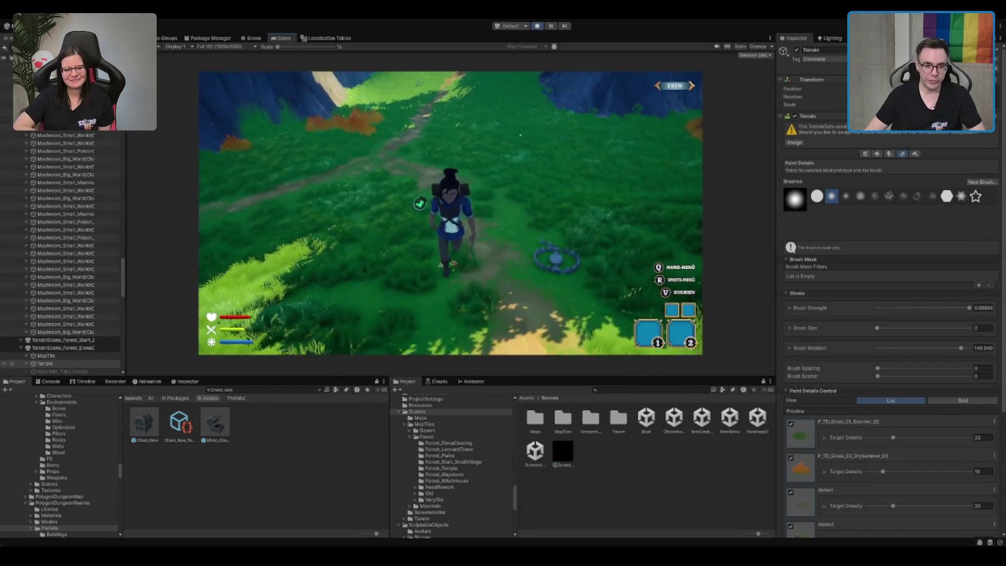
key(w)
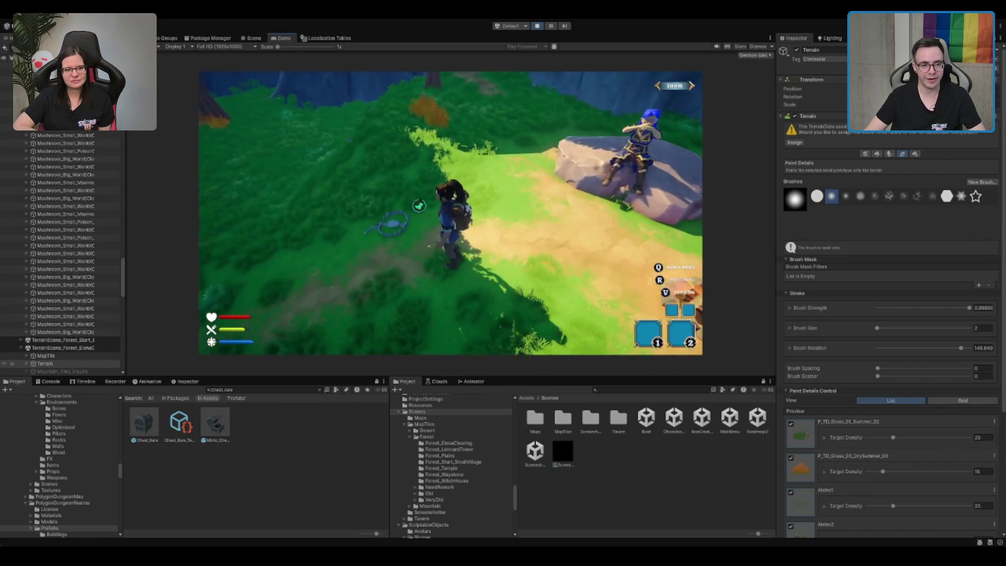
key(w)
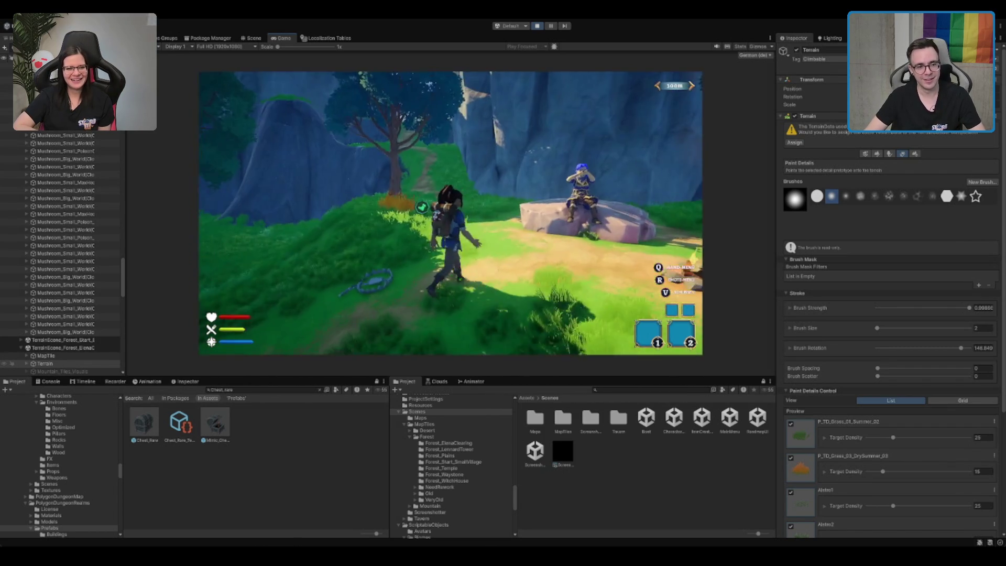
key(d)
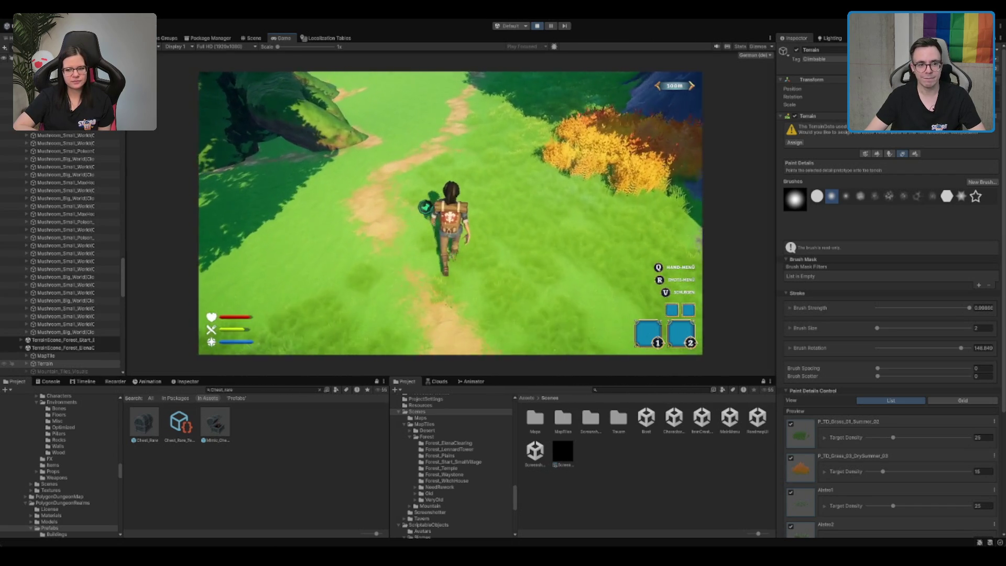
Run up the grass slope, move the arrow from the chest into the backpack, then run toward the forest opening
key(w)
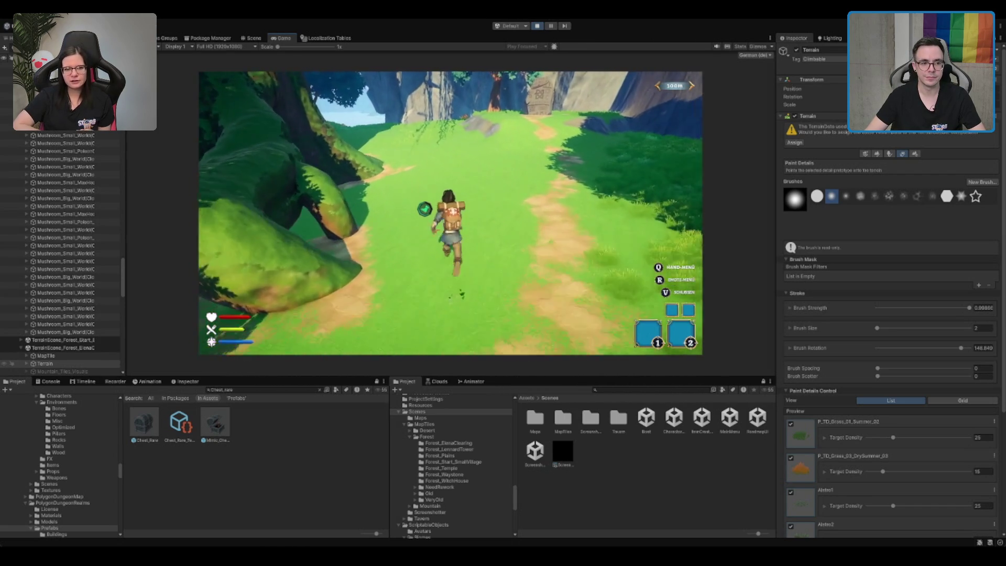
key(w)
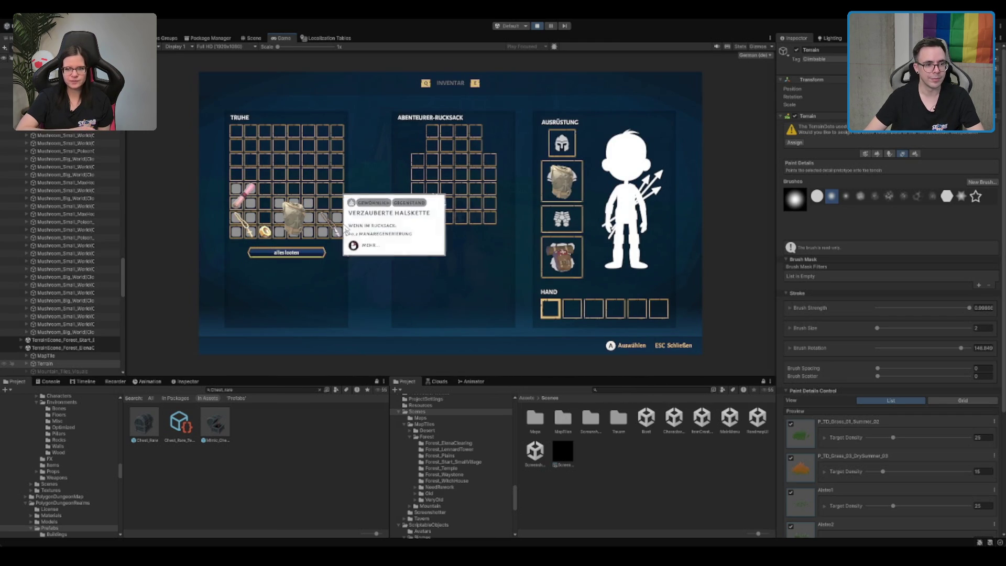
drag(330, 222, 428, 197)
key(w)
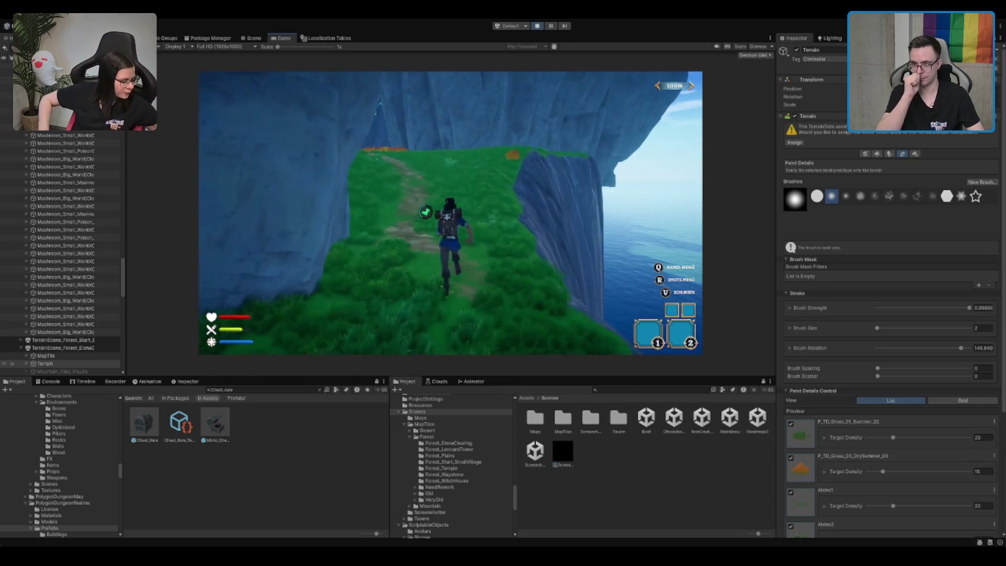
key(w)
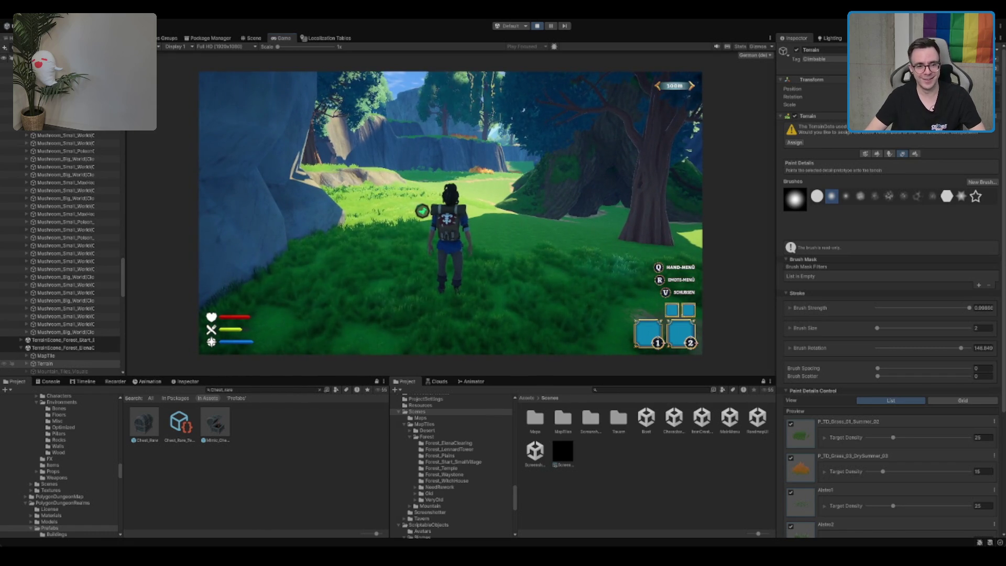
key(w)
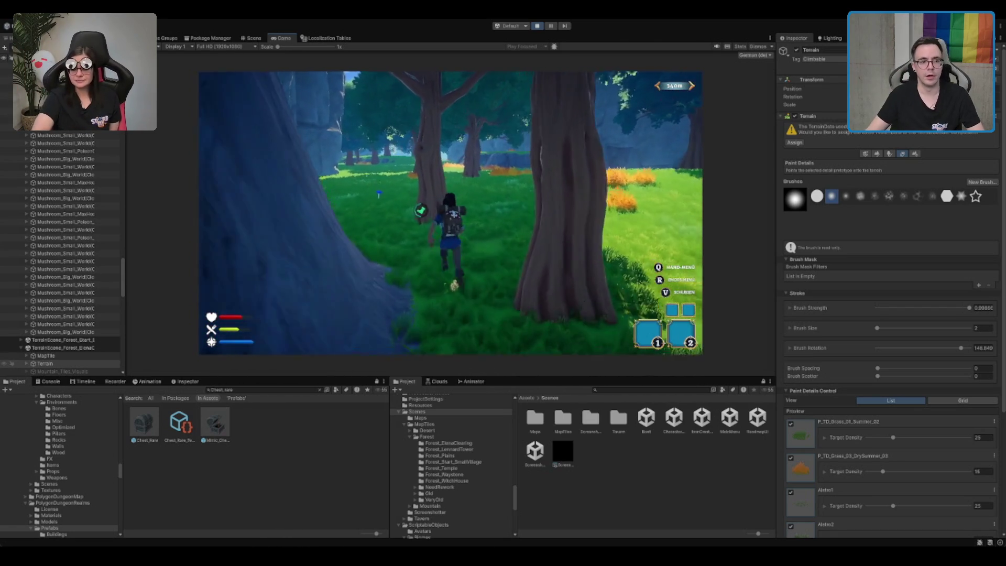
Pick up the blue mushroom in front of the character with E
key(e)
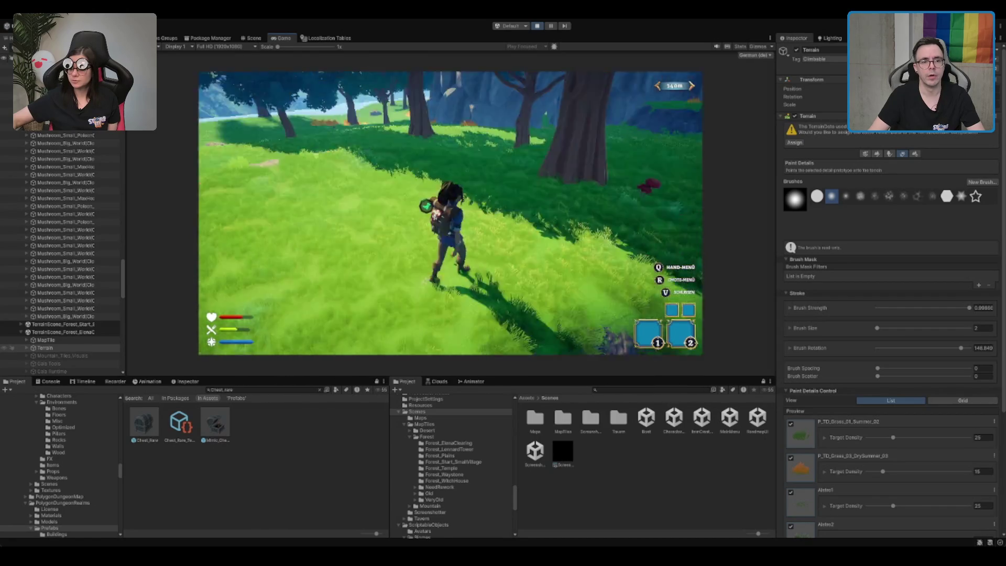
key(e)
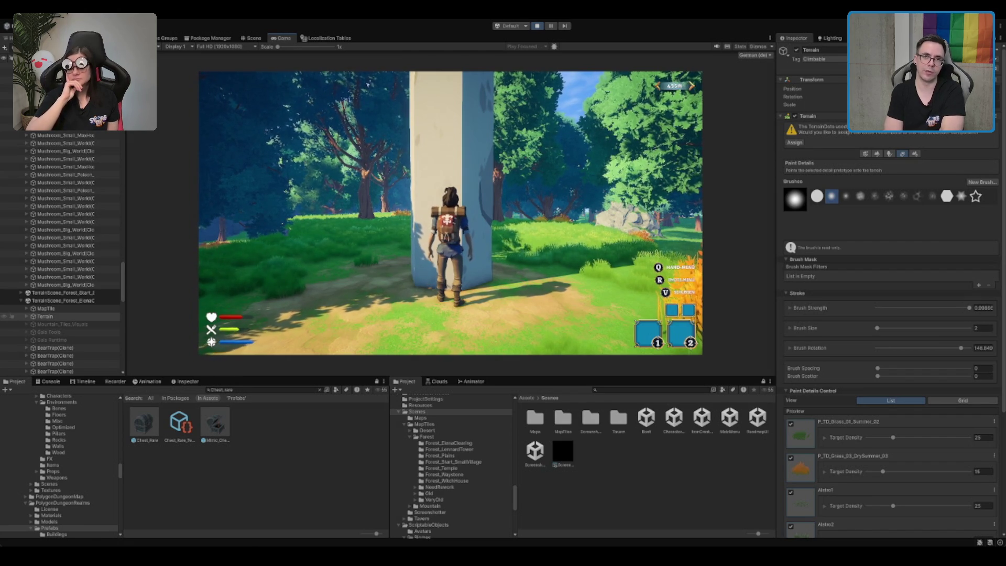
Move the character around the stone pillar and climb it
key(a)
key(w)
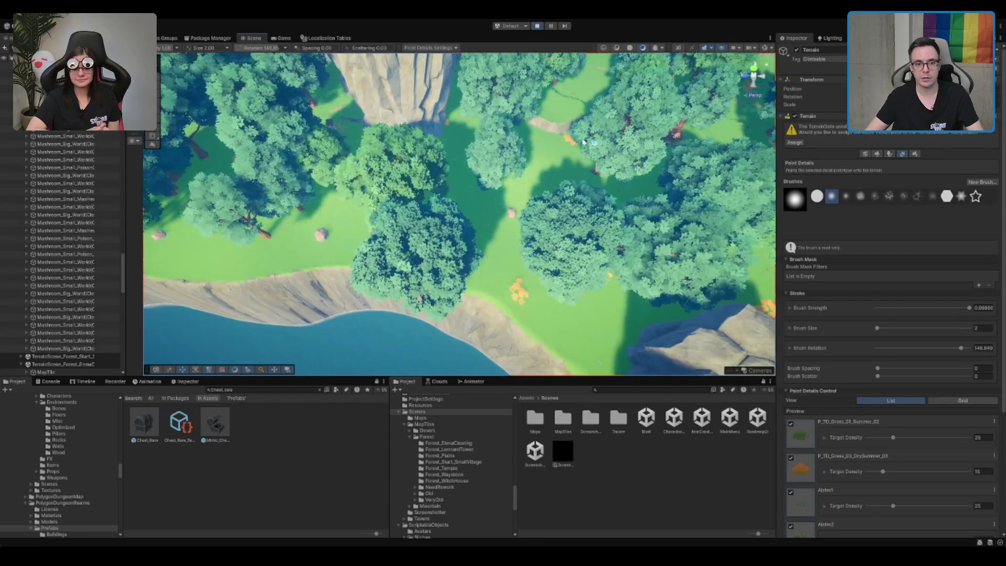
Select Water, deselect it, then select the Terrain and turn off its painting tool
click(596, 122)
click(475, 256)
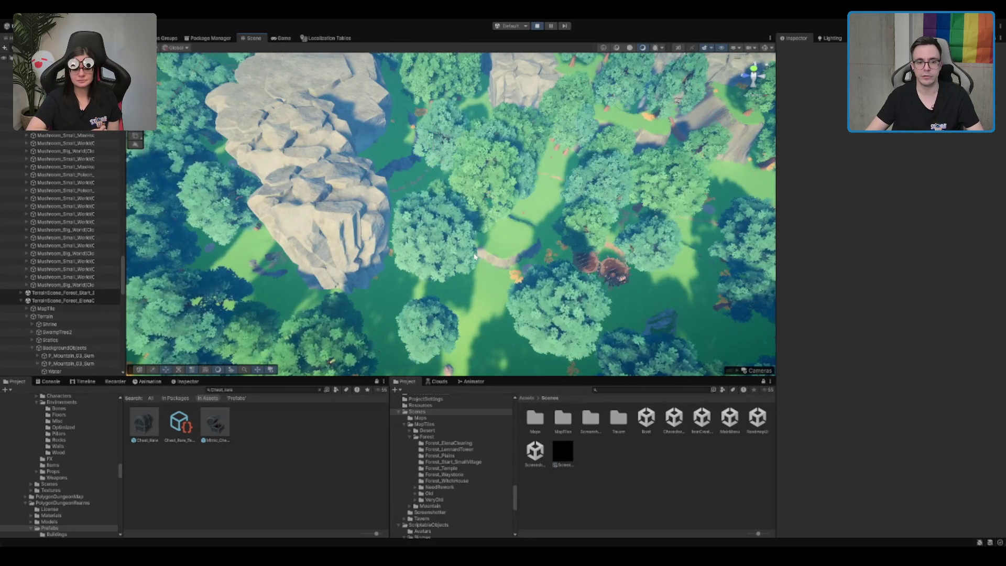
click(545, 236)
key(w)
scroll(540, 217, up, 2)
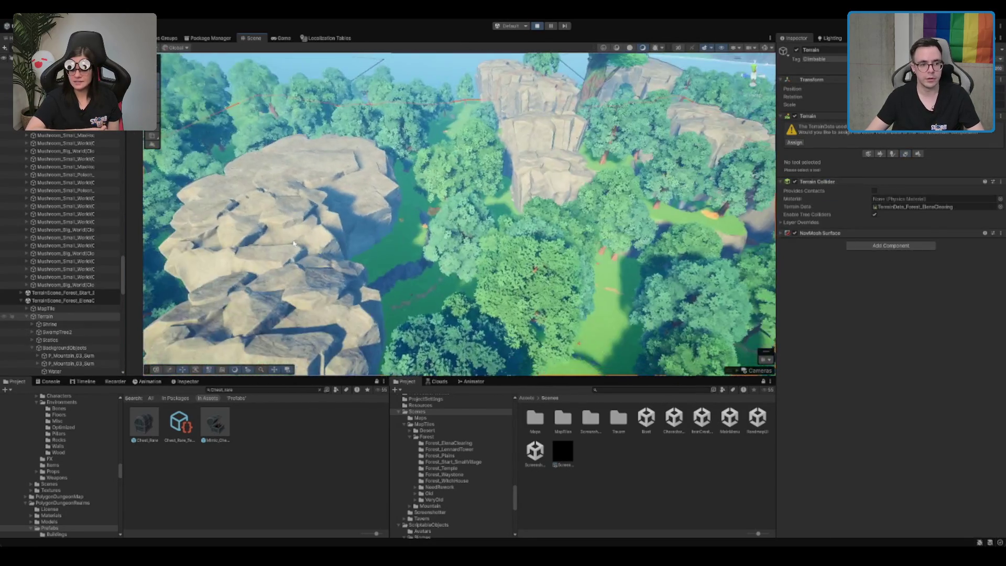
Orbit down over the forest path, select the chest atop the stone tower, and return to the Game view
drag(294, 243, 739, 50)
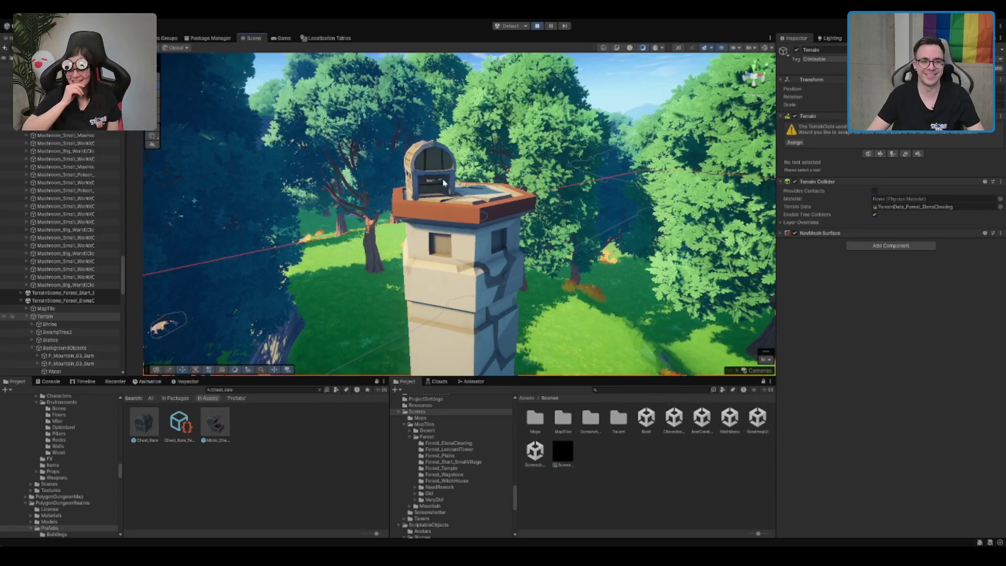
click(443, 182)
scroll(418, 152, down, 5)
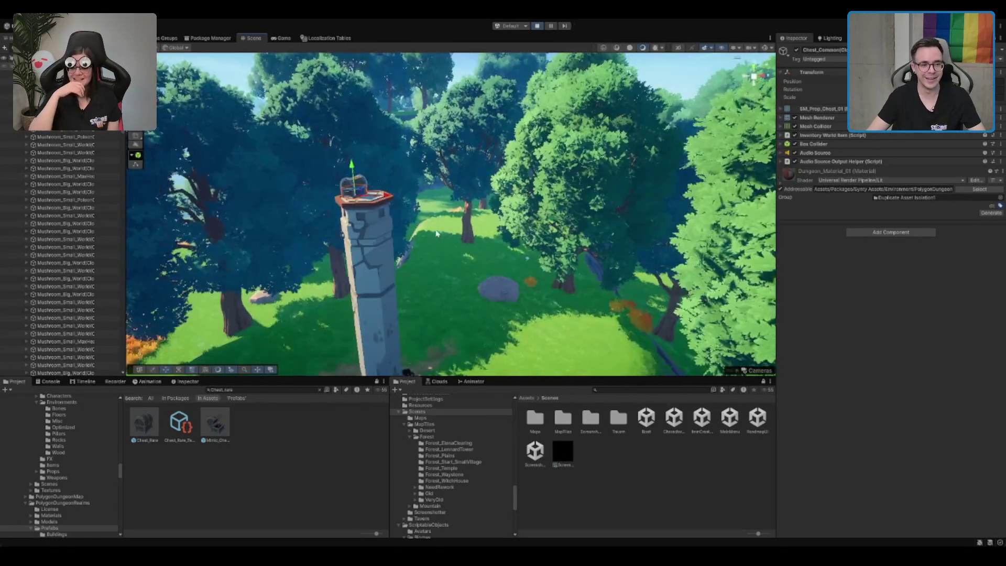
scroll(518, 191, up, 1)
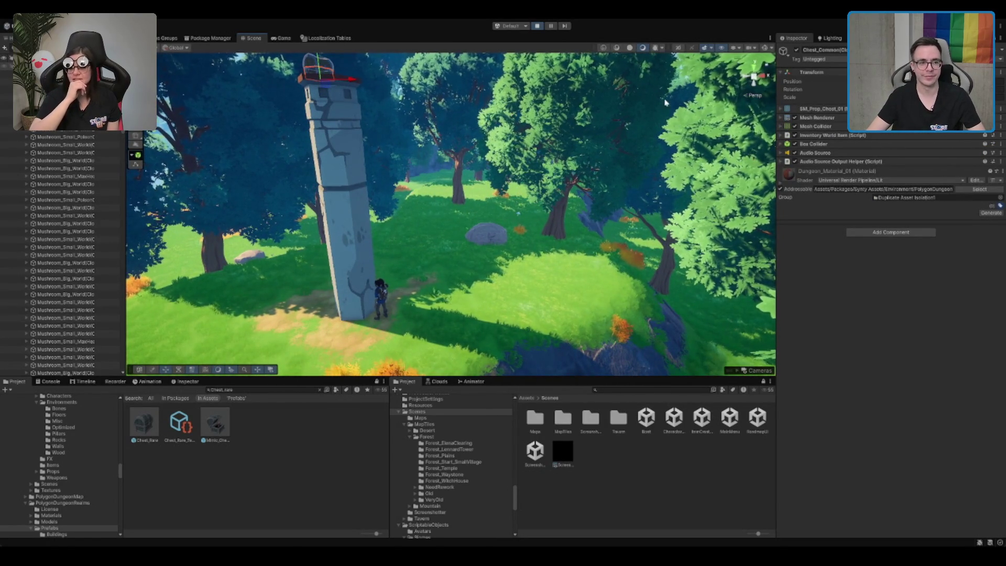
click(281, 39)
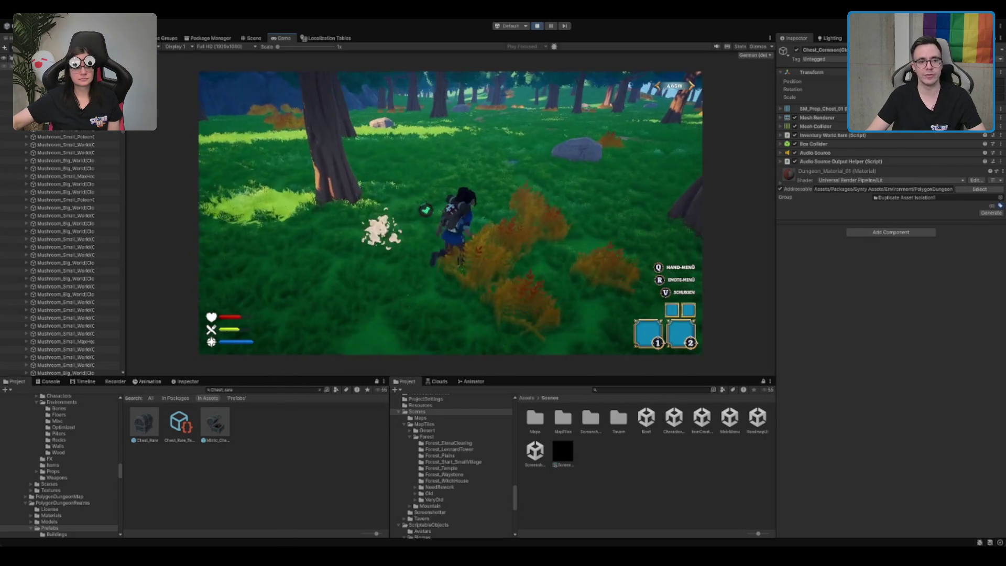
Run along the forest path to the chest under the blue-leaved tree and open its inventory
key(w)
key(w)
key(w)
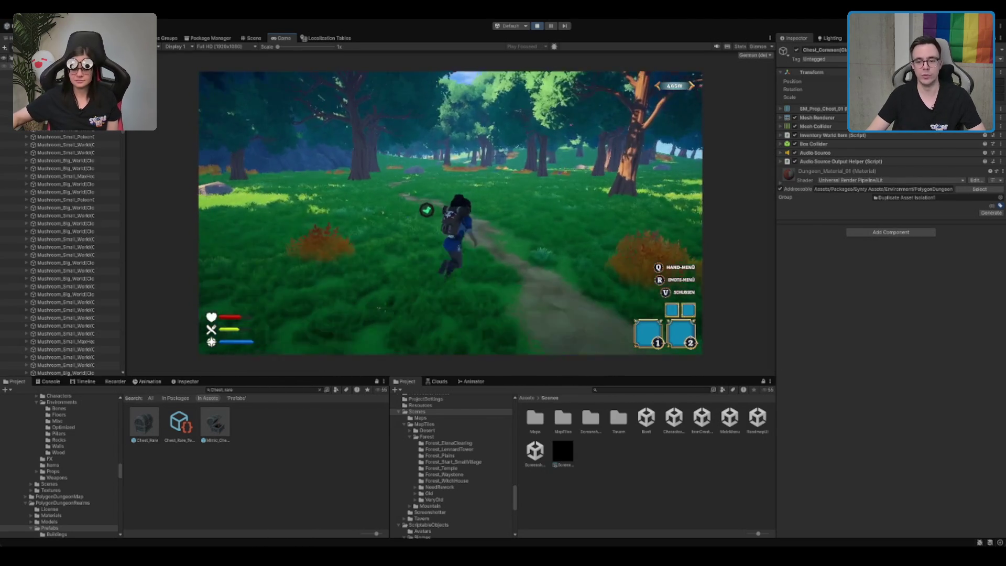
key(s)
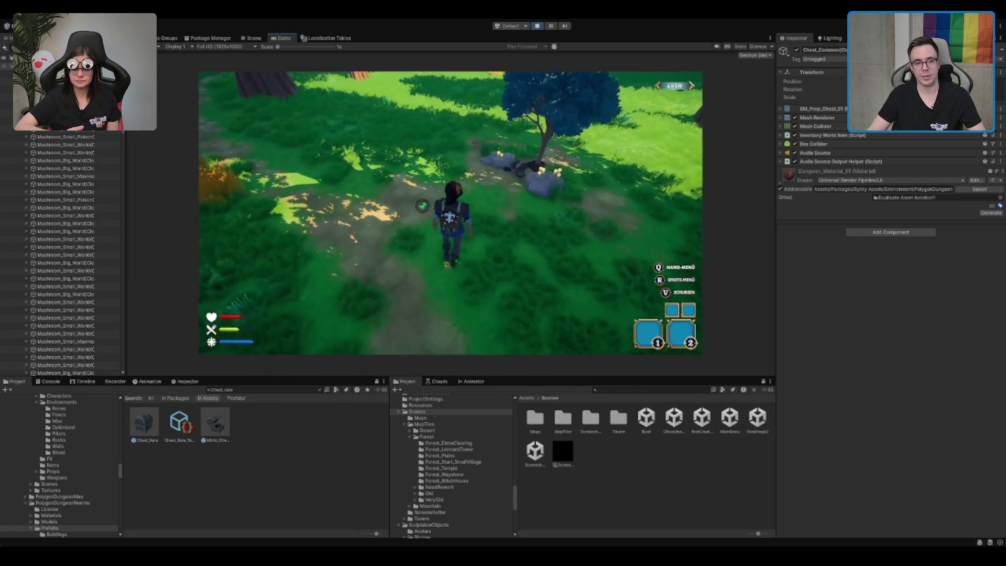
key(w)
key(e)
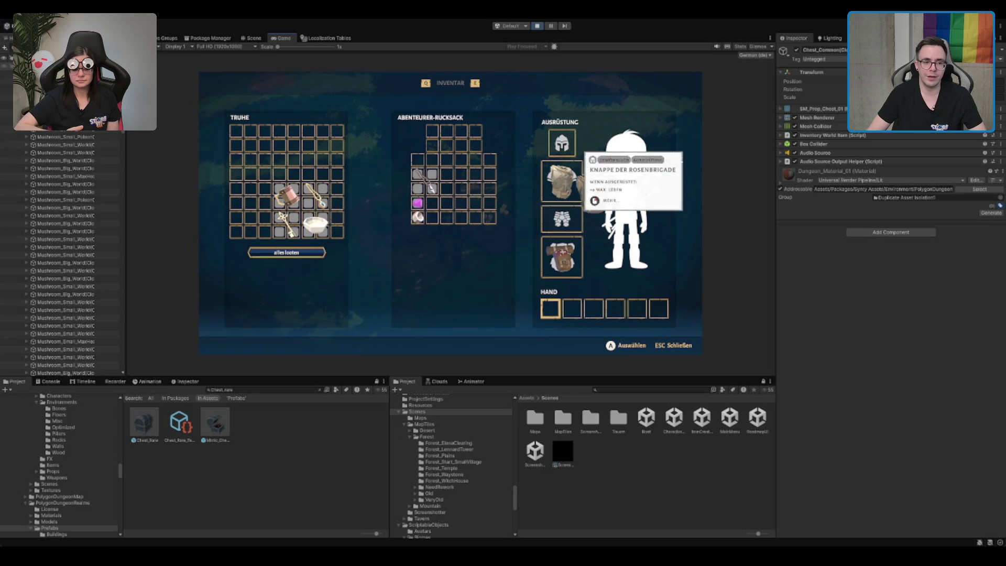
Drag the chest armour into the chest grid, return it to its equipment slot, and close the inventory
drag(578, 188, 330, 175)
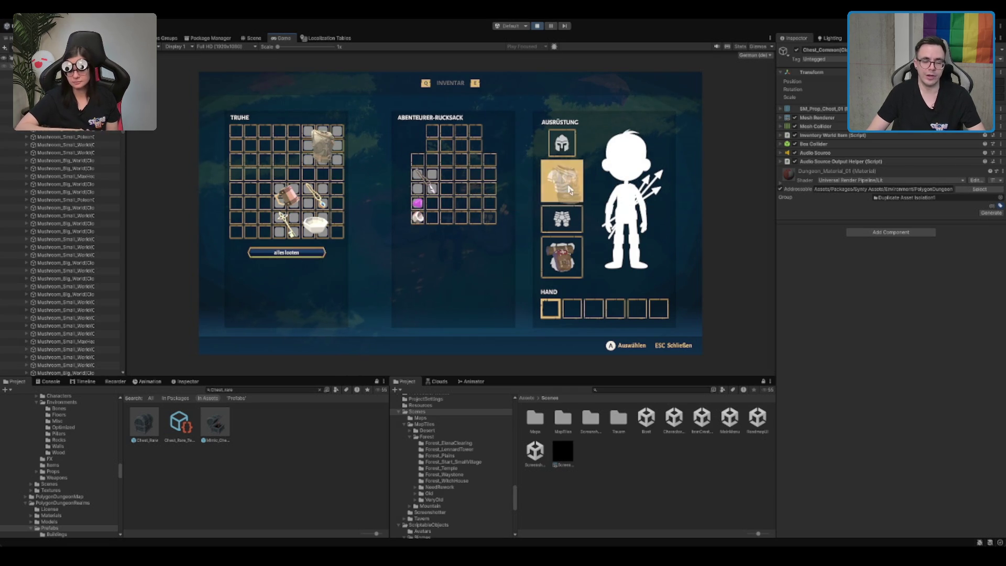
click(570, 190)
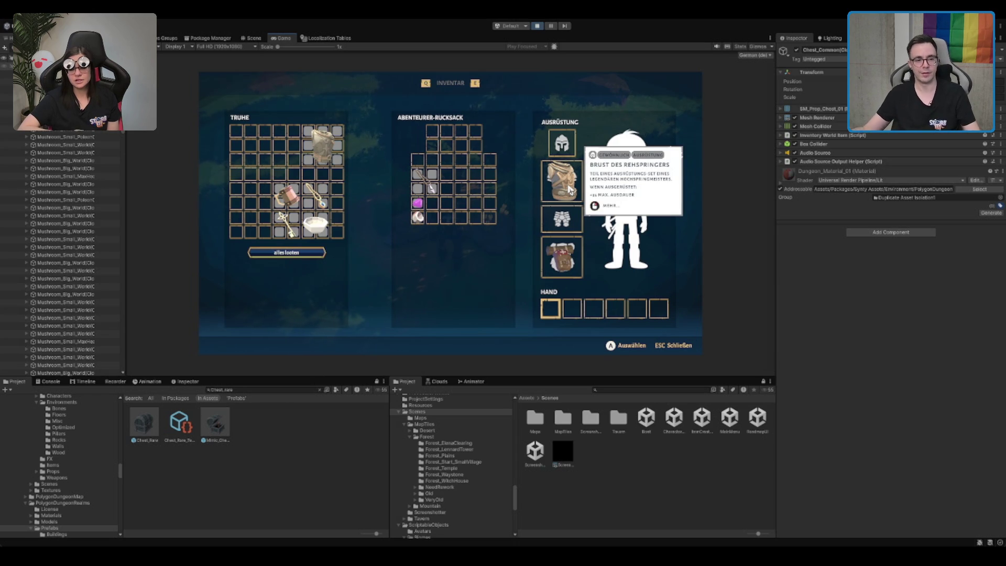
key(Escape)
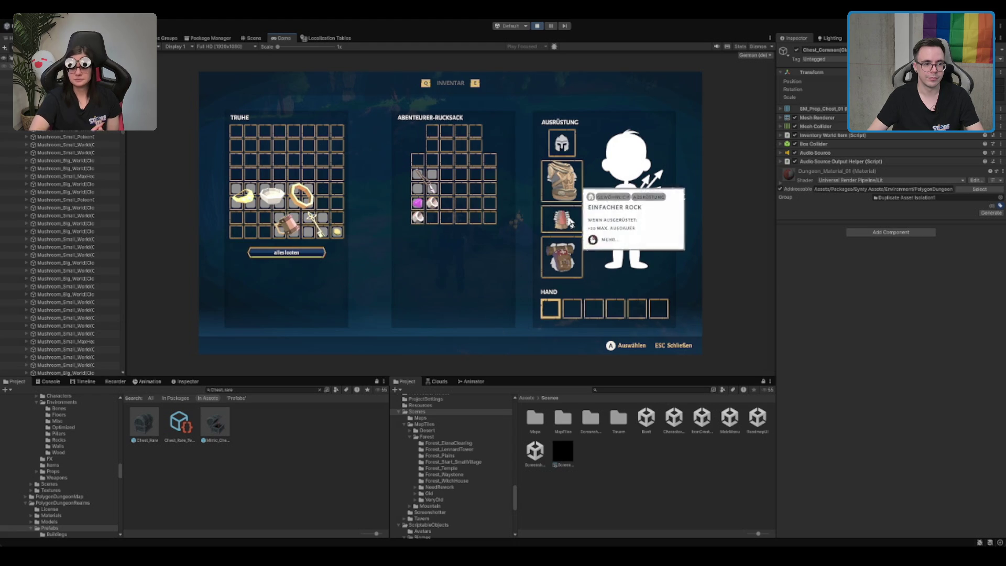
Run the character up the hill and across the open meadow, then go back to the Scene view
key(w)
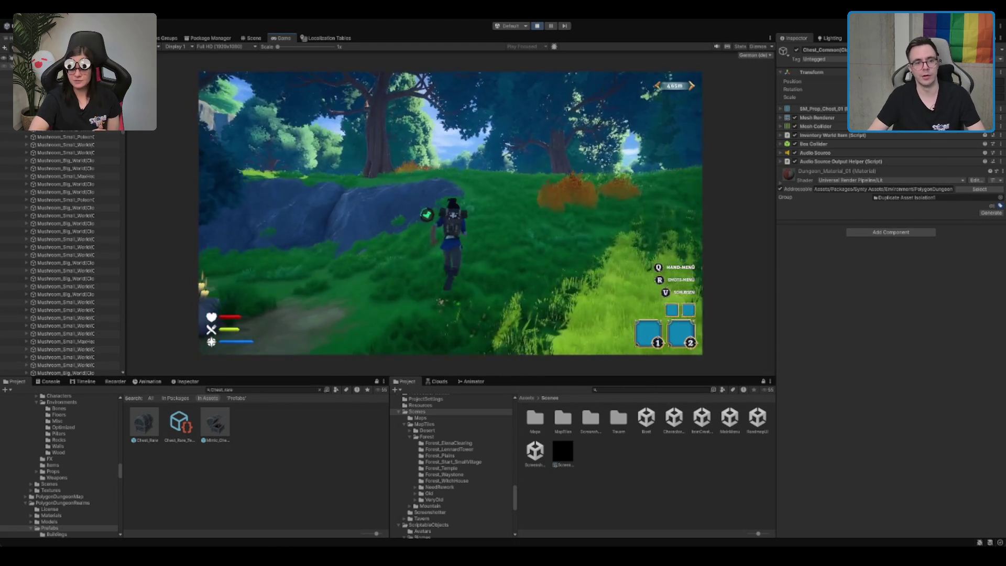
key(w)
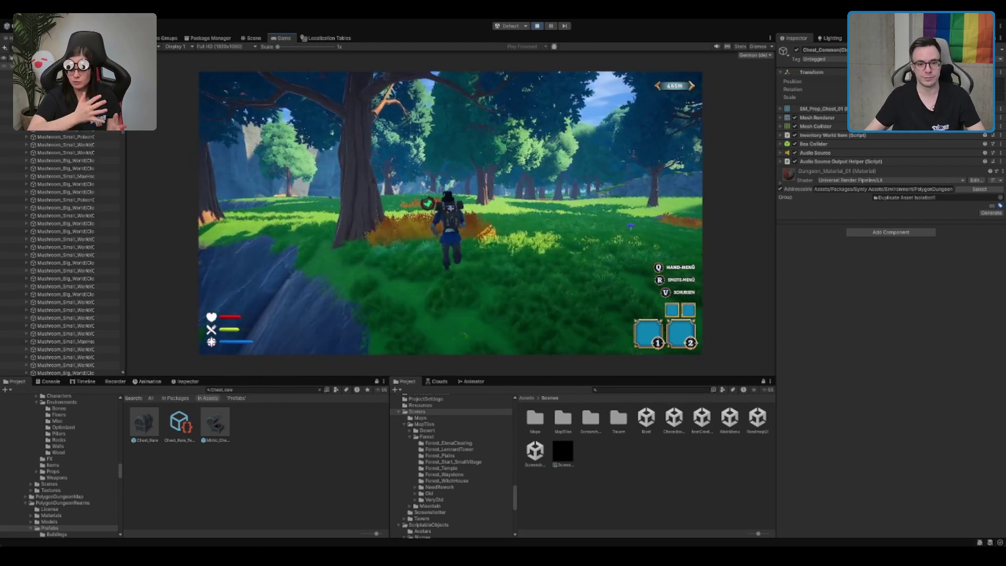
key(w)
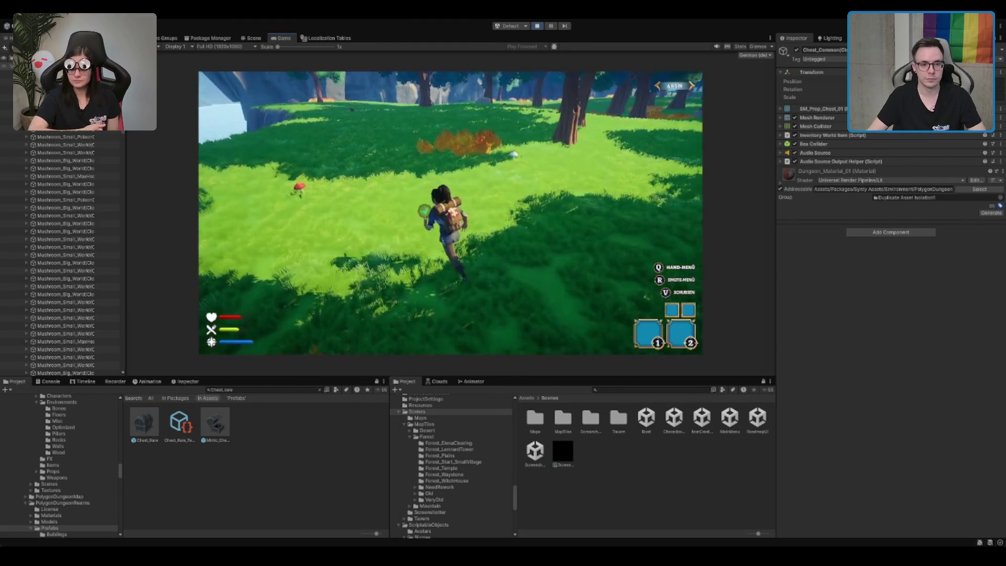
key(w)
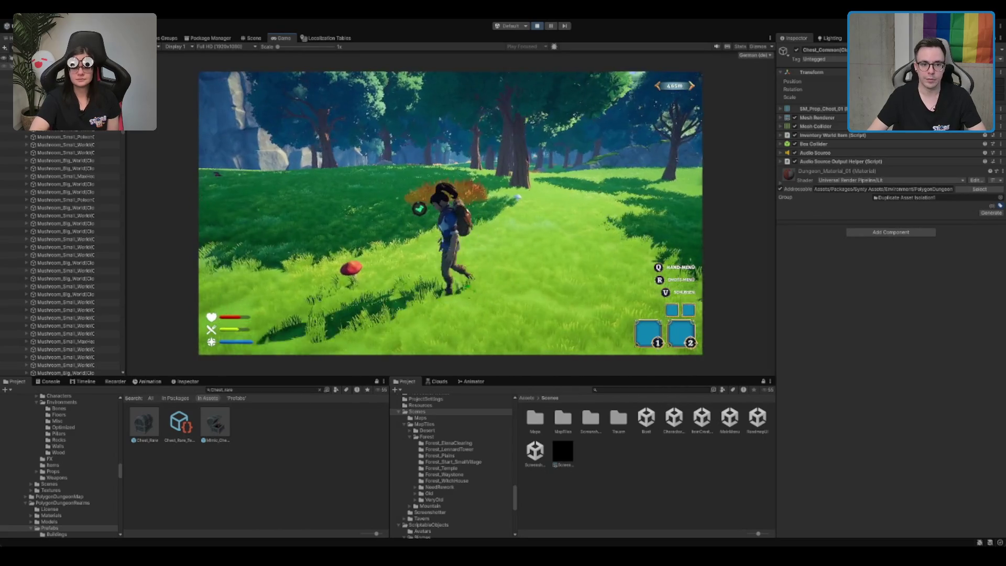
key(w)
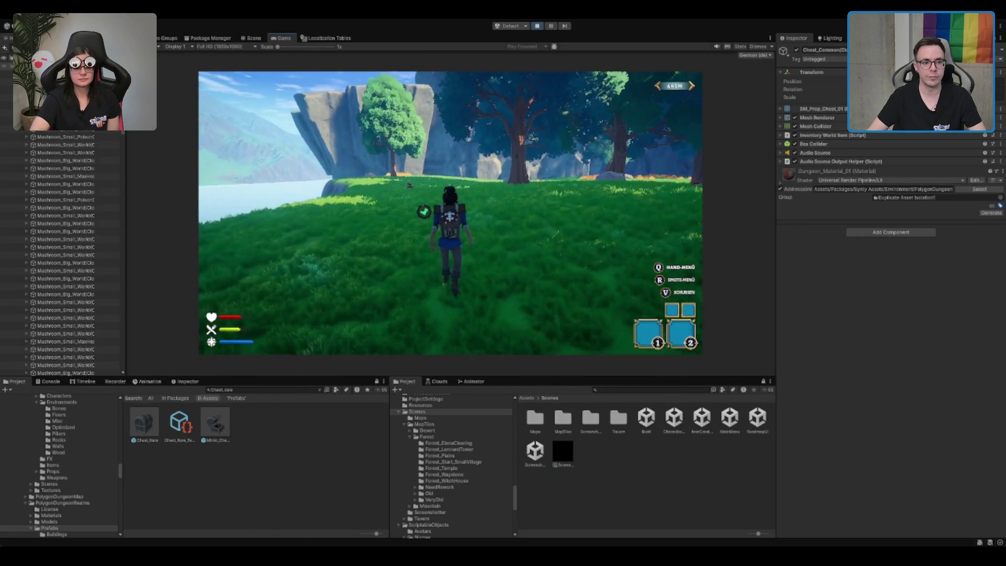
click(251, 42)
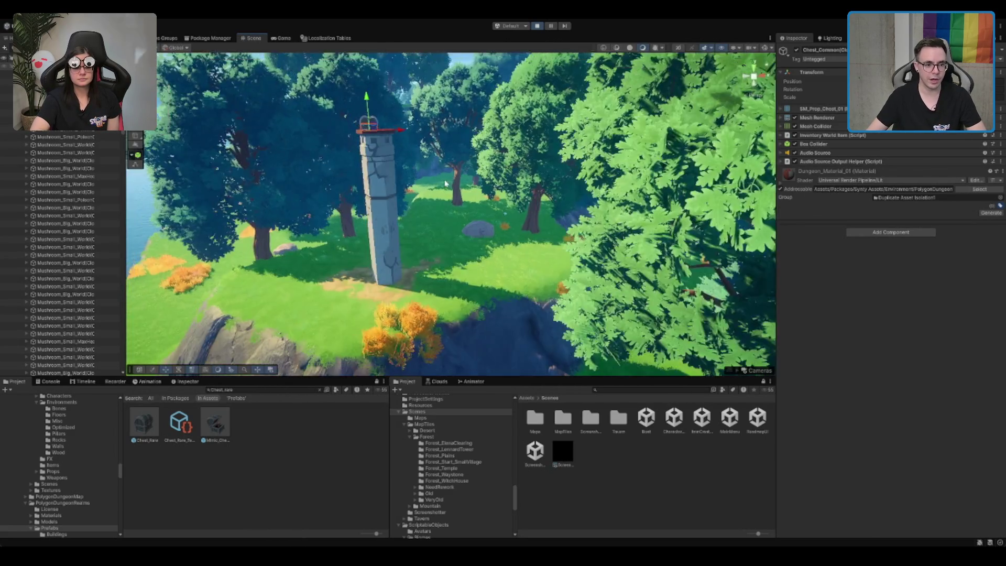
Select the Liana_3 vines and SwampTree2_LOD0 tree, and frame the swamp tree in the Scene view
scroll(427, 152, down, 10)
scroll(427, 151, up, 10)
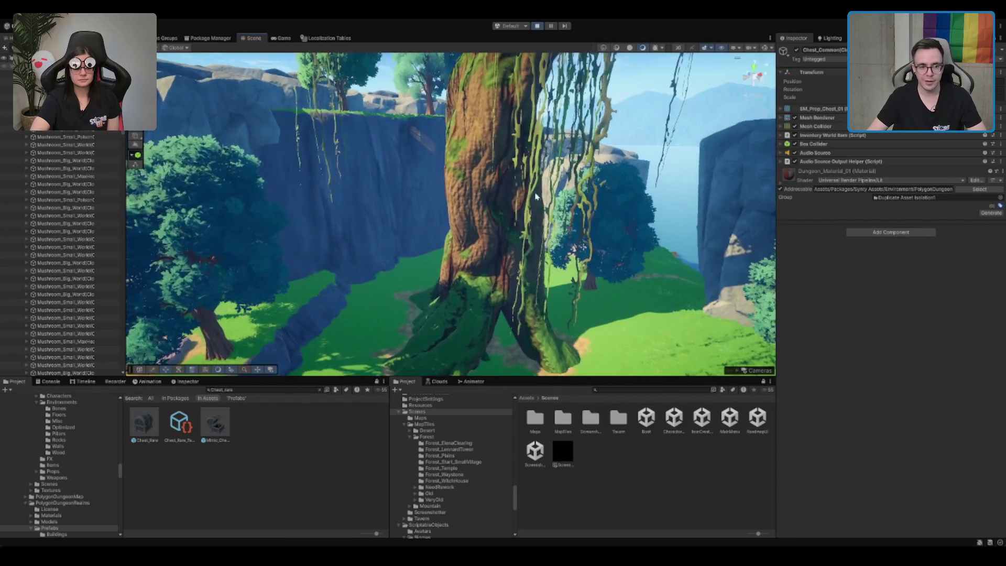
click(515, 190)
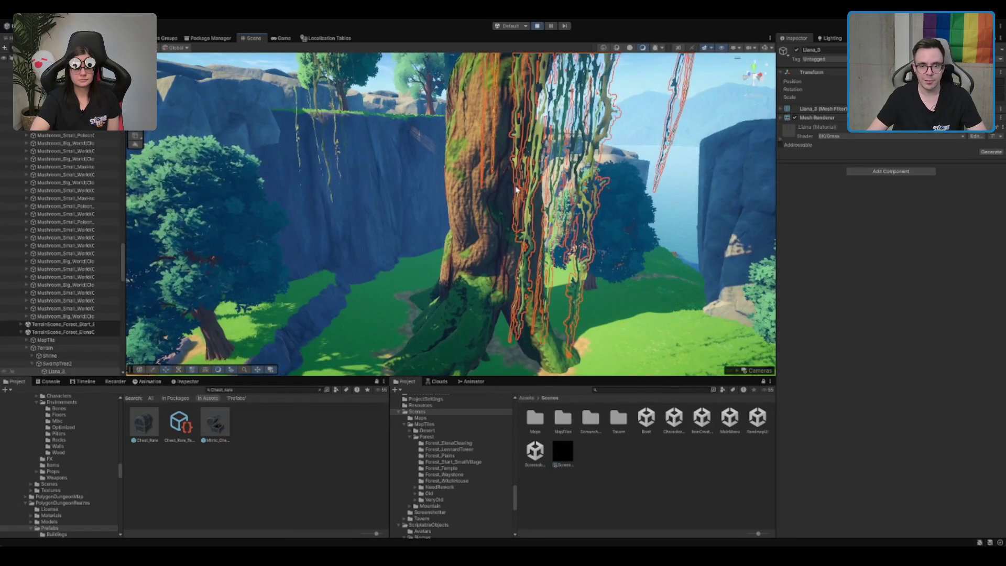
click(495, 199)
mouse_move(495, 199)
mouse_down()
mouse_move(496, 211)
mouse_move(495, 199)
mouse_up()
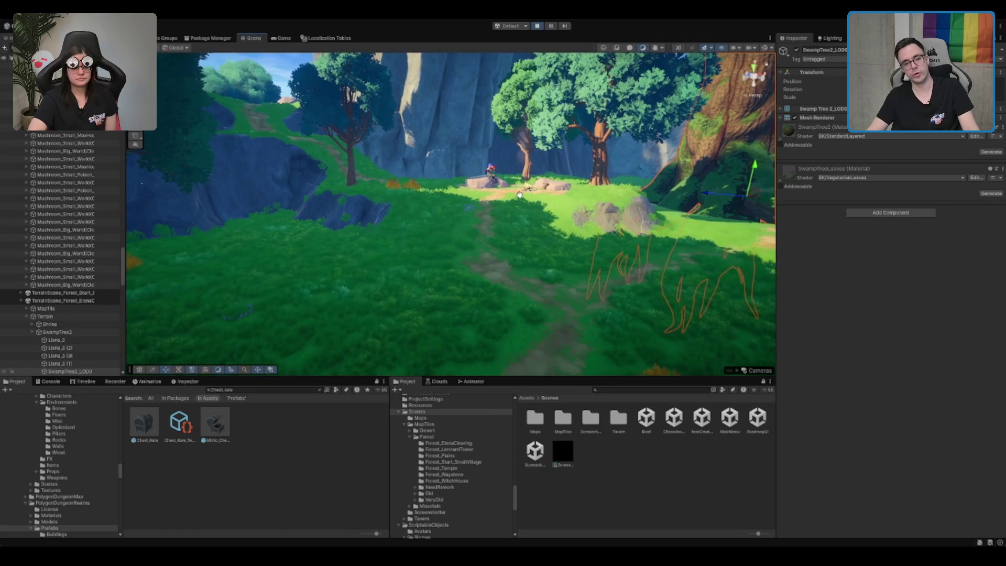
scroll(519, 199, up, 5)
key(f)
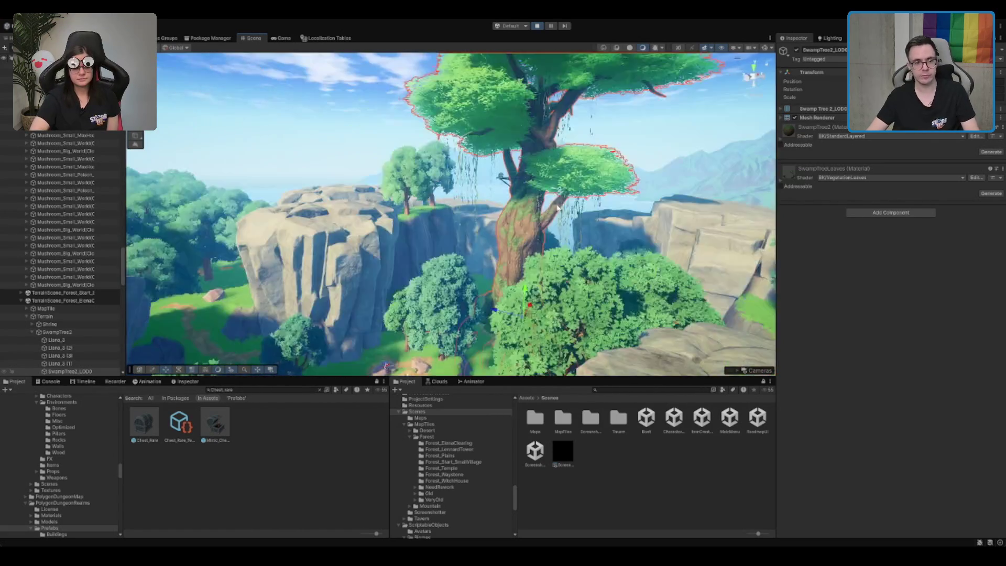
Fly through the shaded forest, over the orange crop fields, and down to the lake
scroll(461, 283, down, 4)
drag(518, 225, 462, 232)
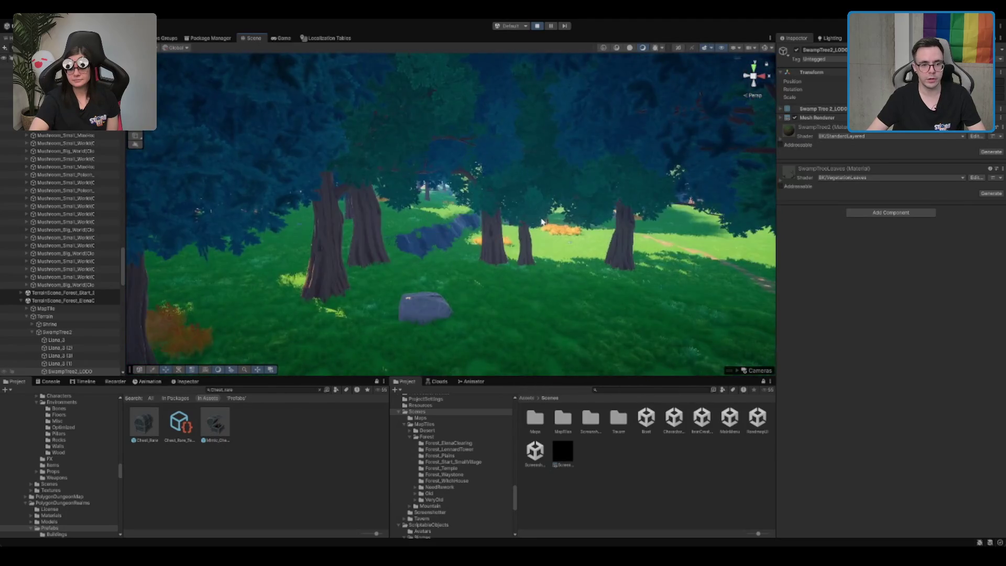
drag(542, 222, 389, 210)
drag(511, 173, 616, 184)
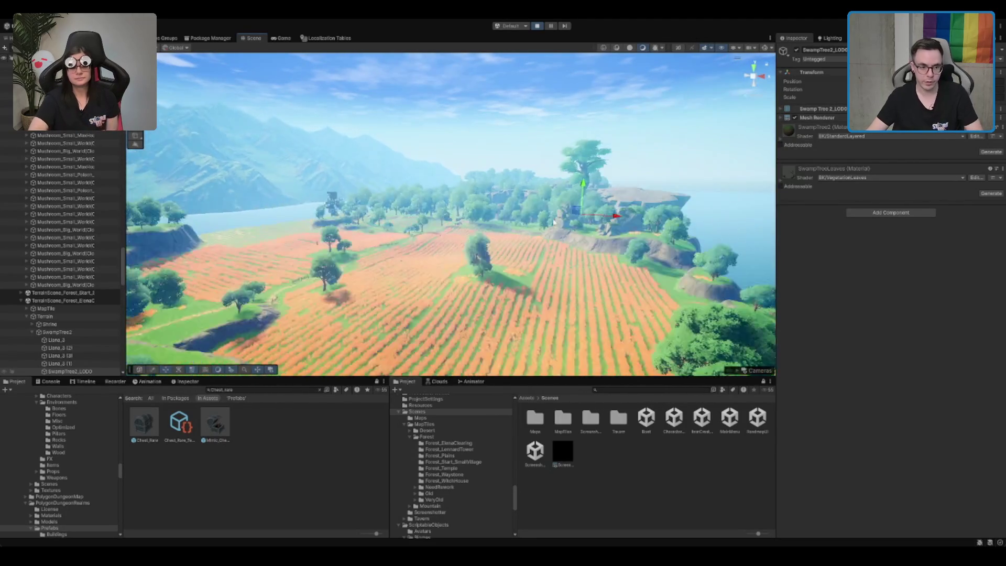
mouse_move(573, 205)
mouse_down()
mouse_move(585, 210)
mouse_move(563, 212)
mouse_move(568, 219)
mouse_up()
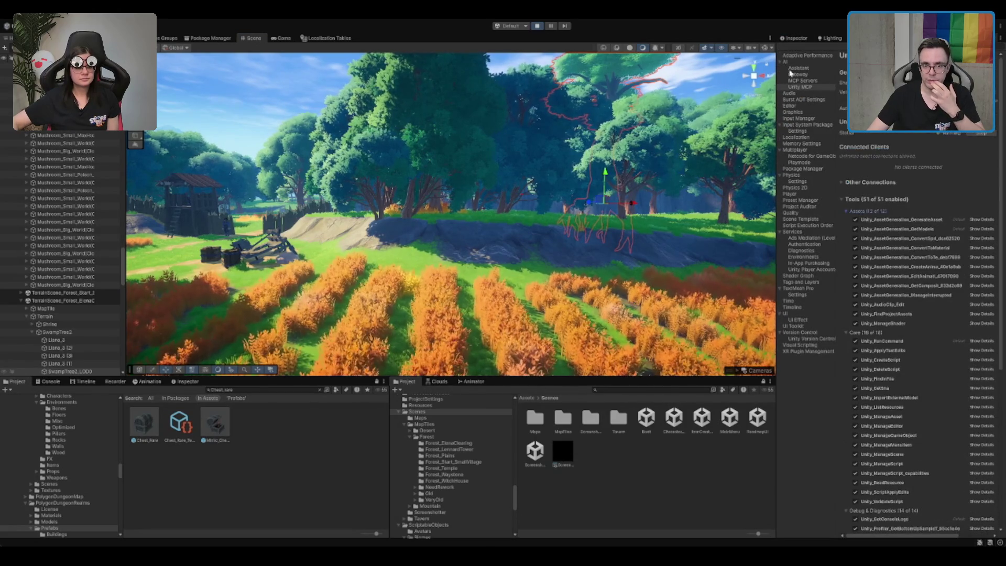
Browse the Assistant, Localization and Services settings pages, ending on the Player settings
click(800, 67)
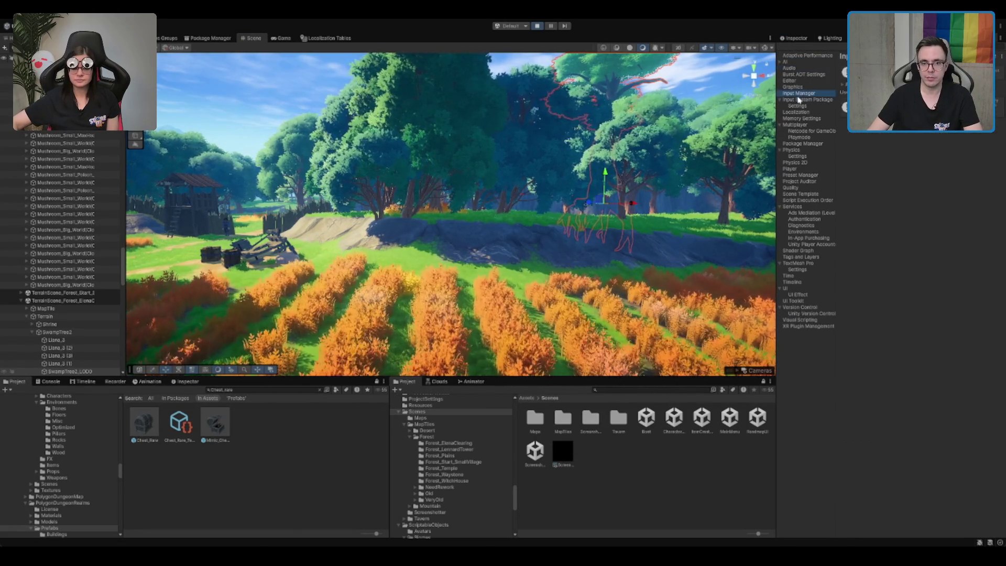
click(800, 104)
click(806, 118)
click(813, 143)
click(792, 180)
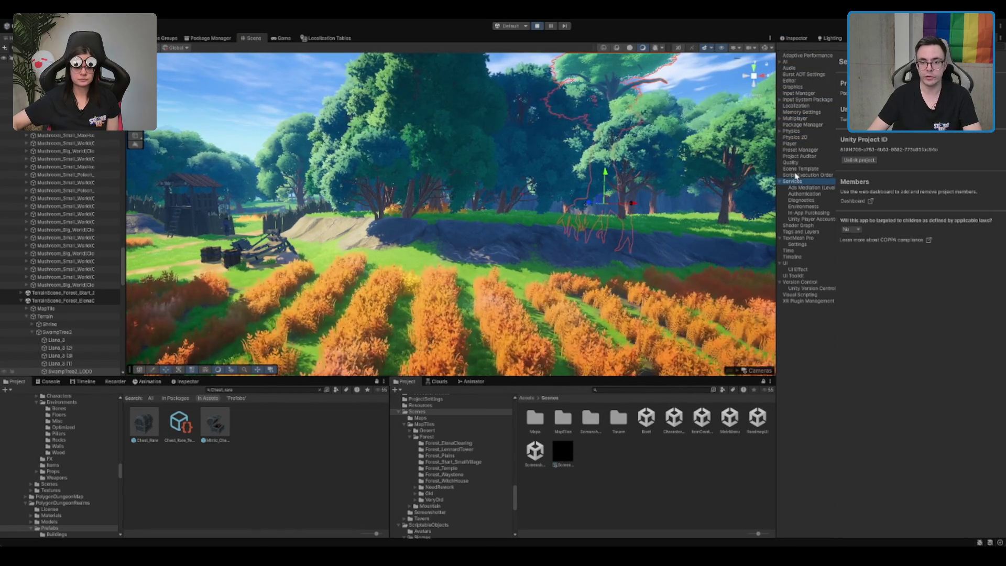
click(779, 180)
click(789, 143)
scroll(885, 313, down, 10)
scroll(885, 313, up, 3)
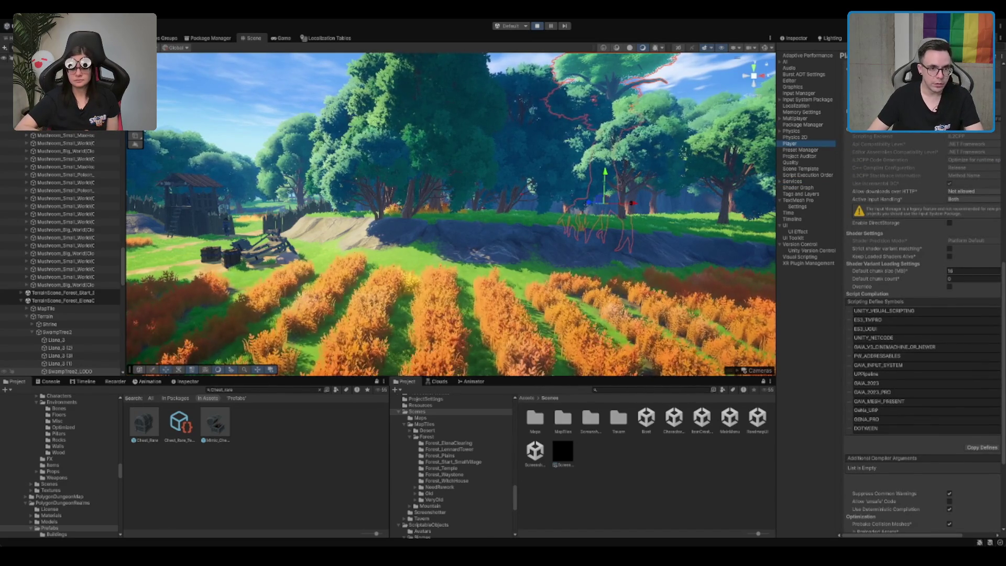
scroll(52, 470, down, 10)
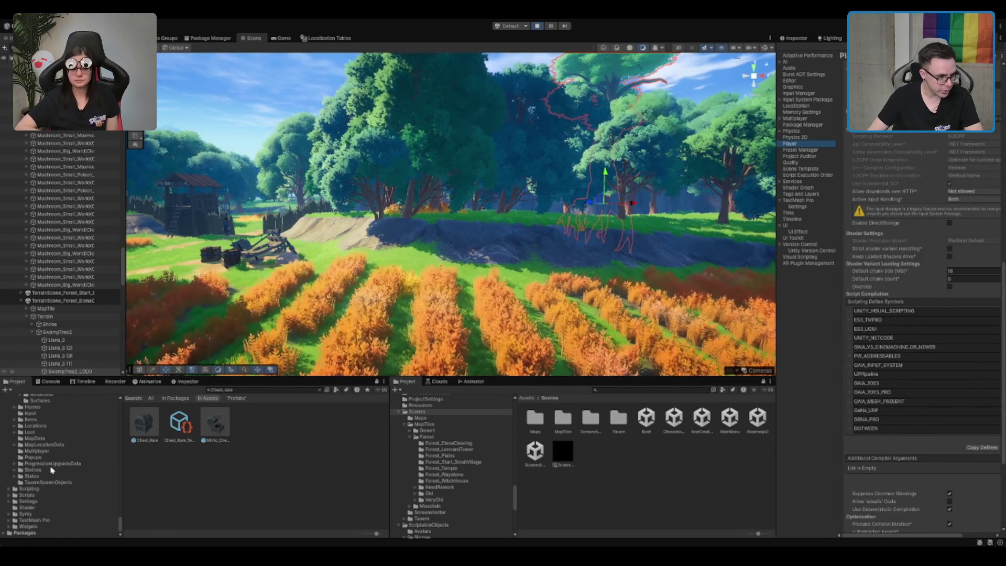
scroll(51, 470, up, 3)
Navigate to Assets > Settings > URP > QualitySettings and select PC_High_RPAsset
click(64, 414)
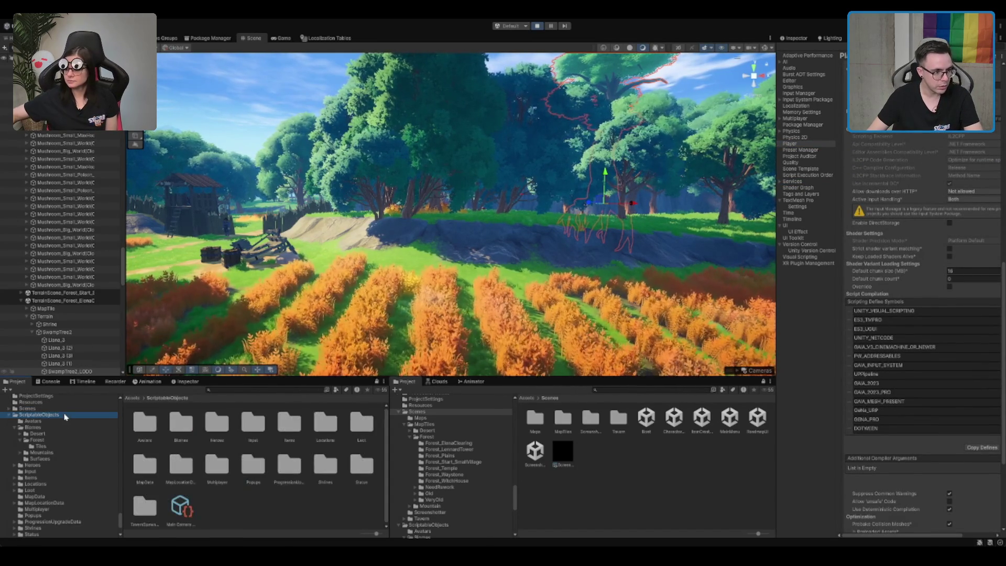
key(Left)
key(Down)
click(49, 507)
key(Up)
key(Right)
key(Down)
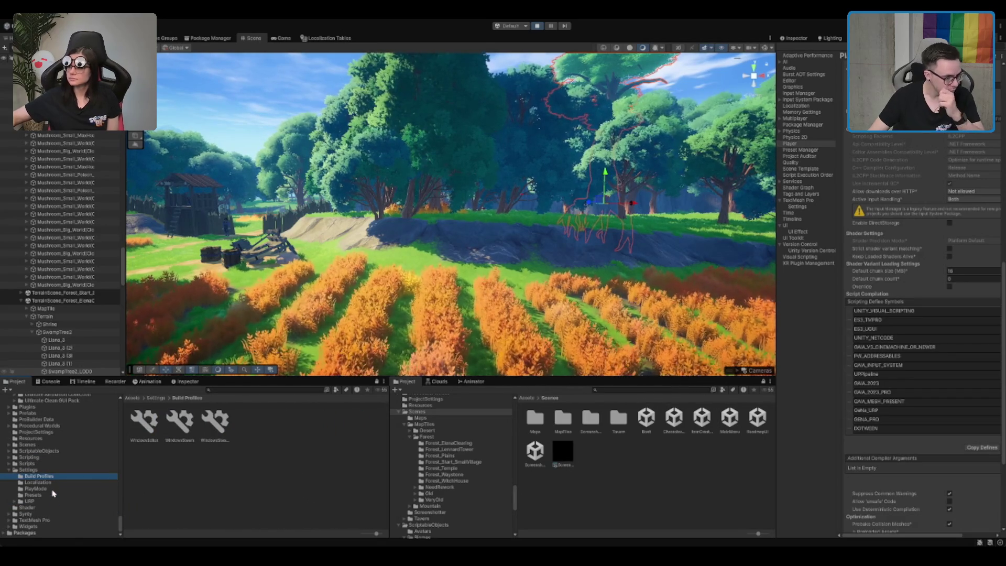
click(44, 503)
key(Right)
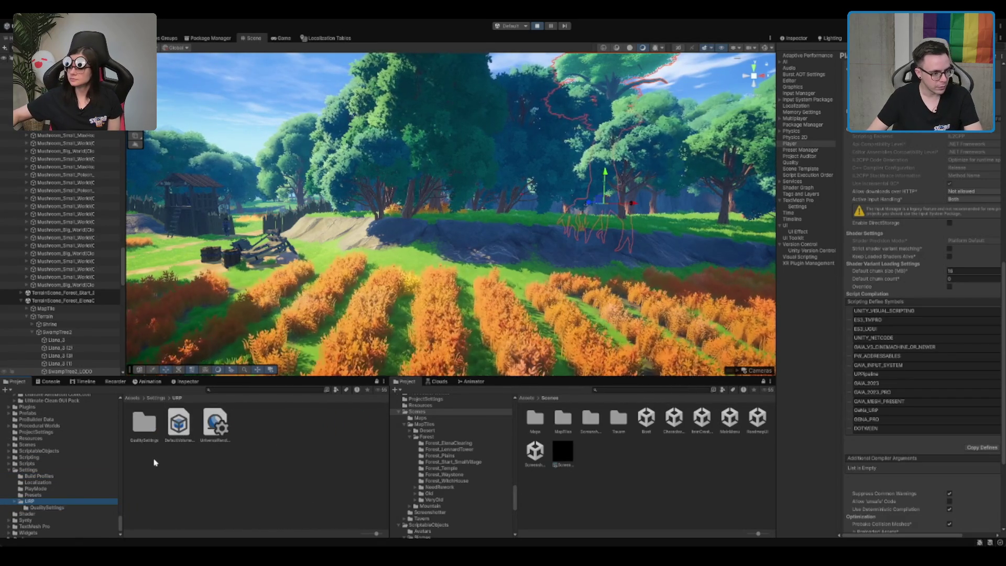
key(Down)
click(177, 432)
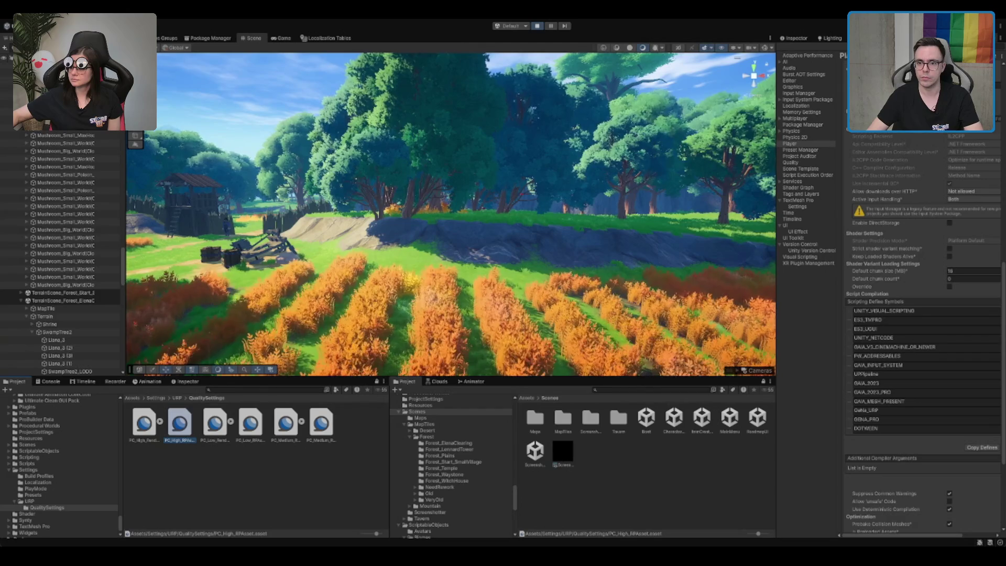
click(795, 37)
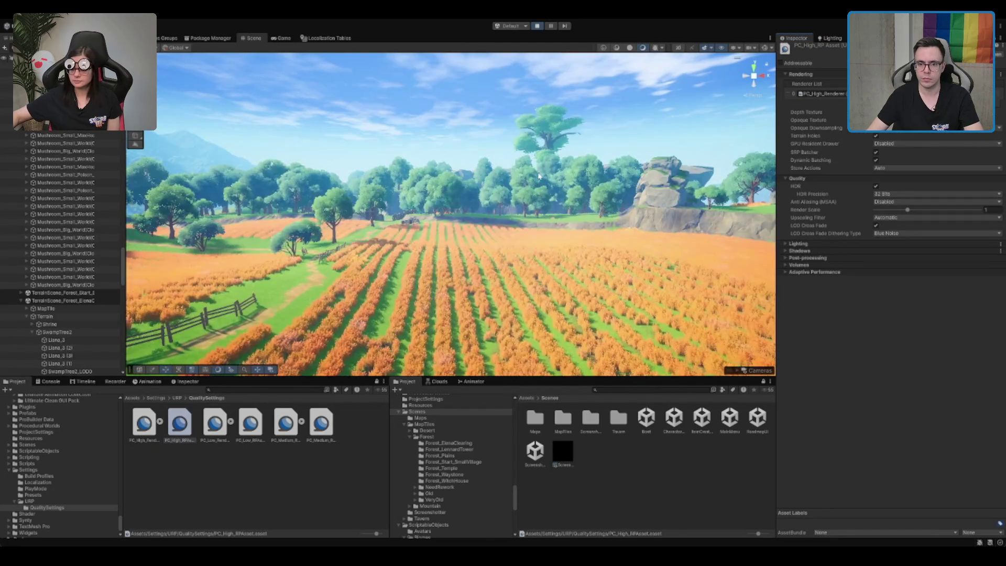
Look at PC_High_Renderer, then select PC_High_RPAsset and collapse its Quality foldout
click(142, 429)
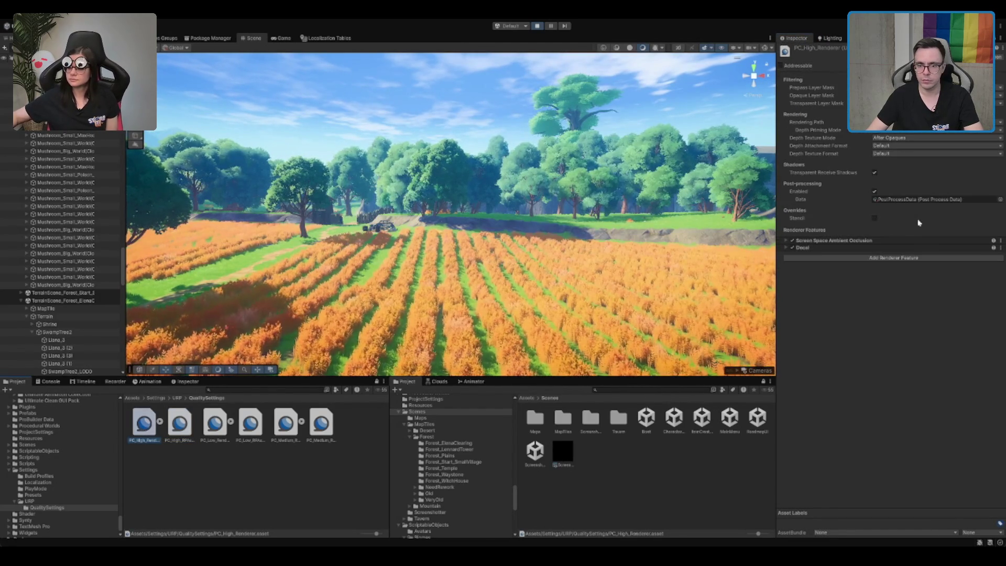
key(Right)
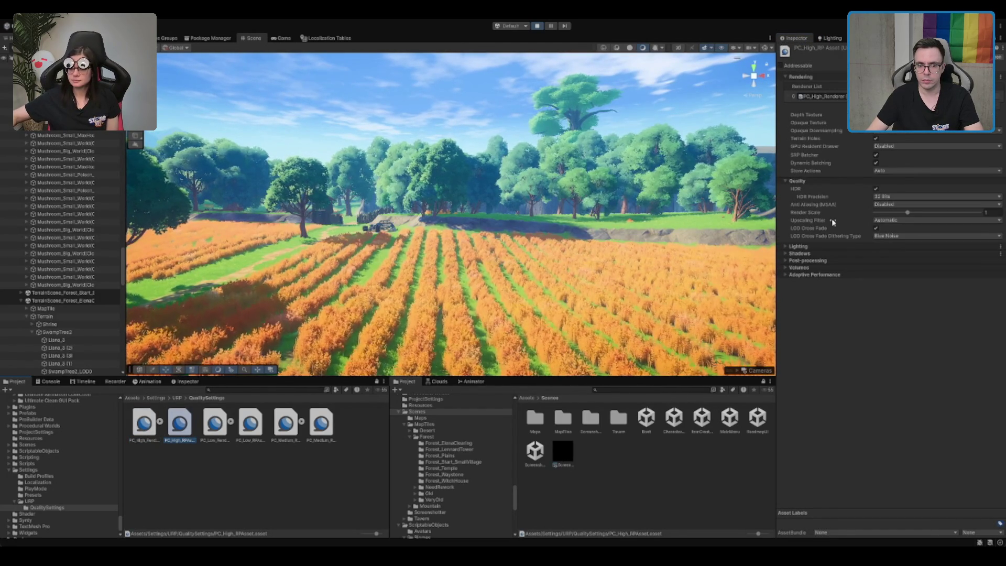
click(823, 183)
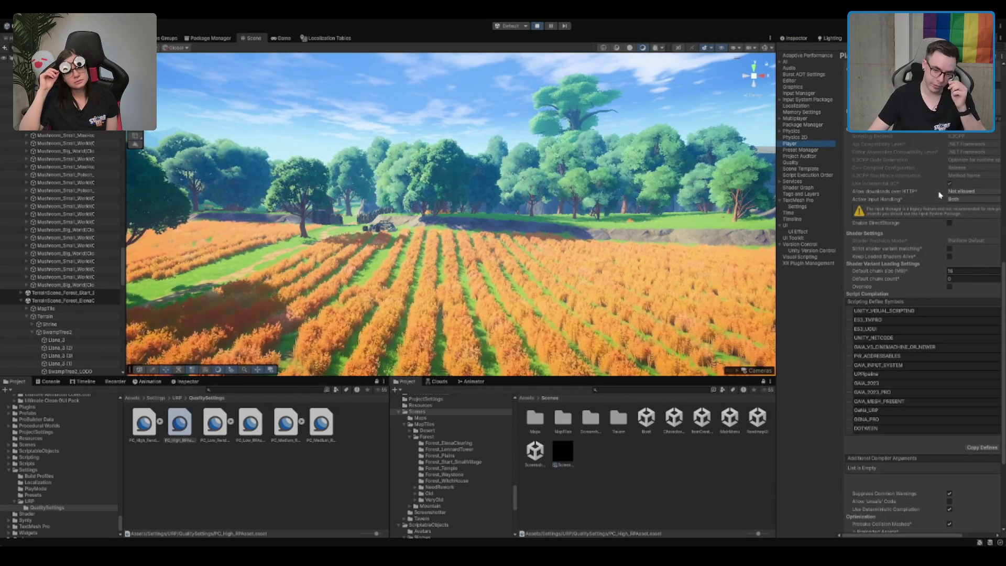
On the Quality page, set PC_High's Terrain Setting Overrides Detail Distance to 100
scroll(932, 189, up, 3)
scroll(909, 171, up, 2)
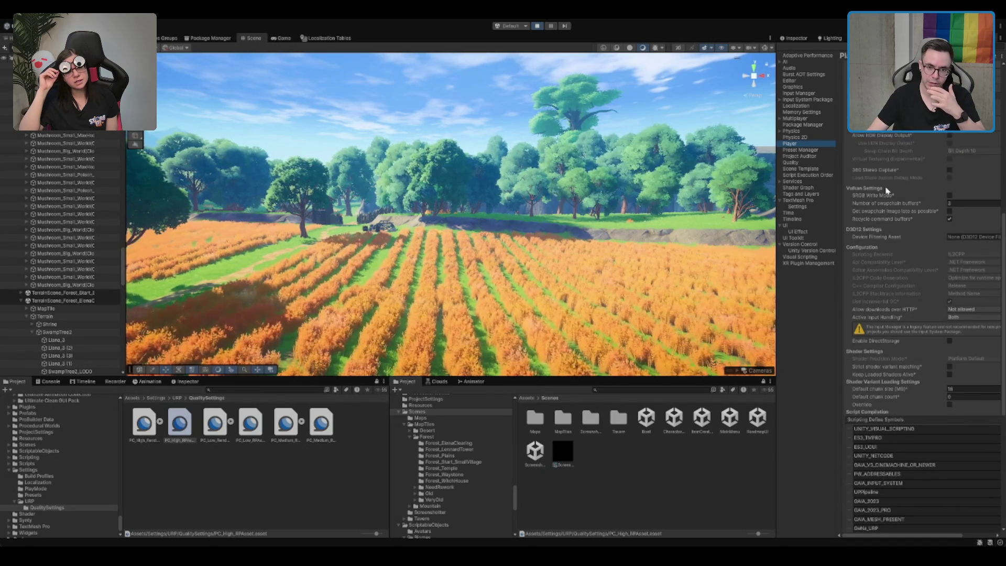
scroll(921, 261, down, 3)
scroll(921, 261, up, 4)
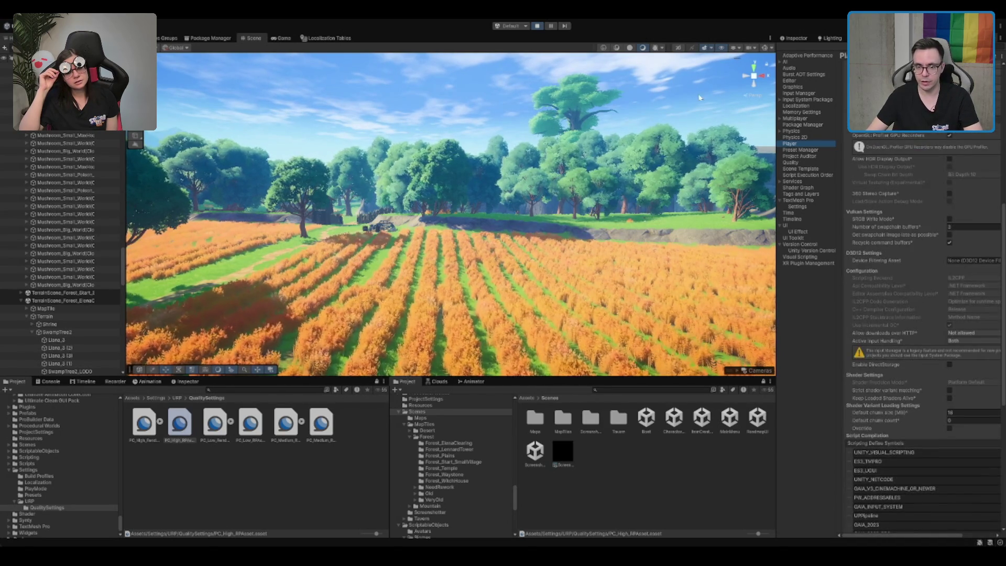
click(799, 164)
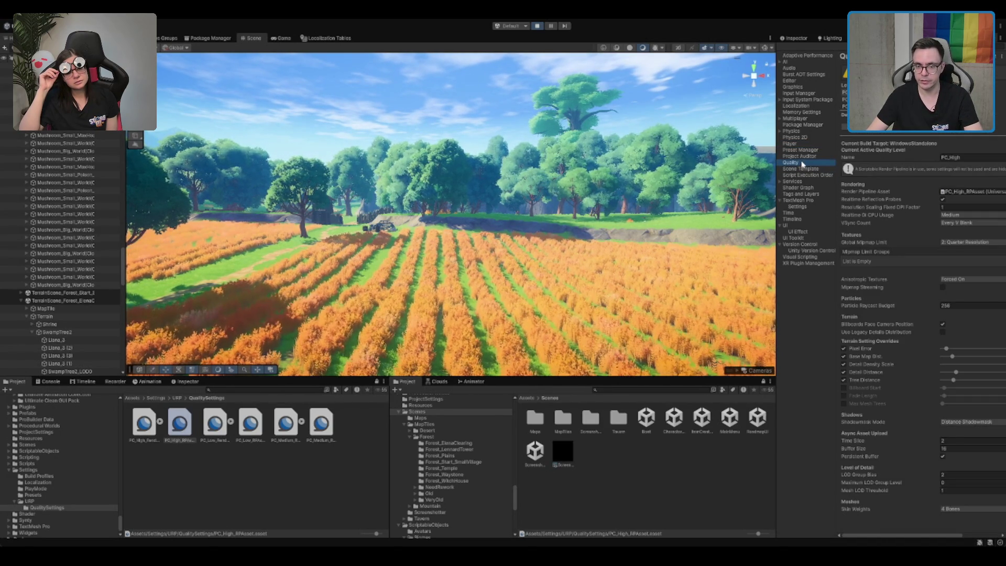
drag(863, 535, 906, 538)
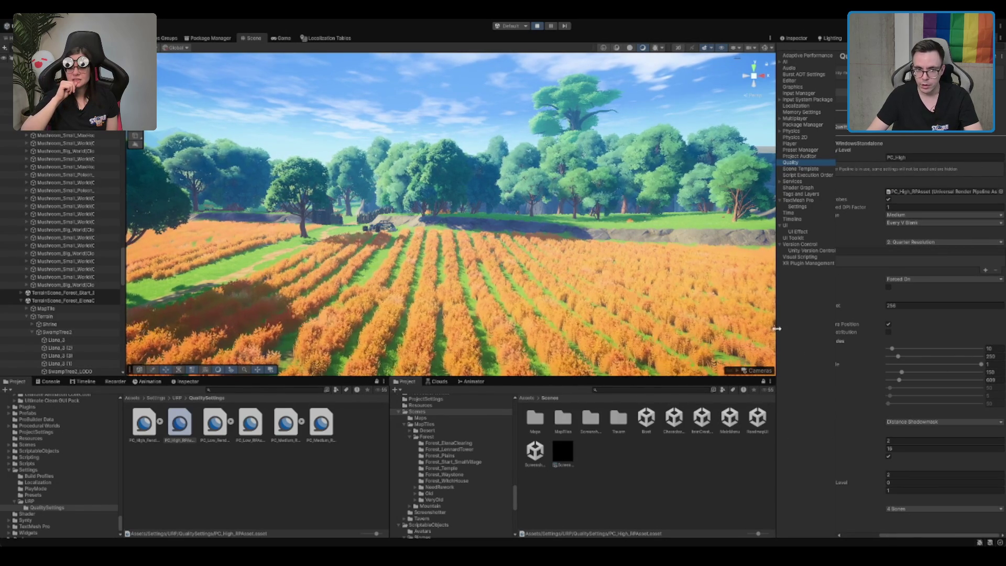
click(993, 372)
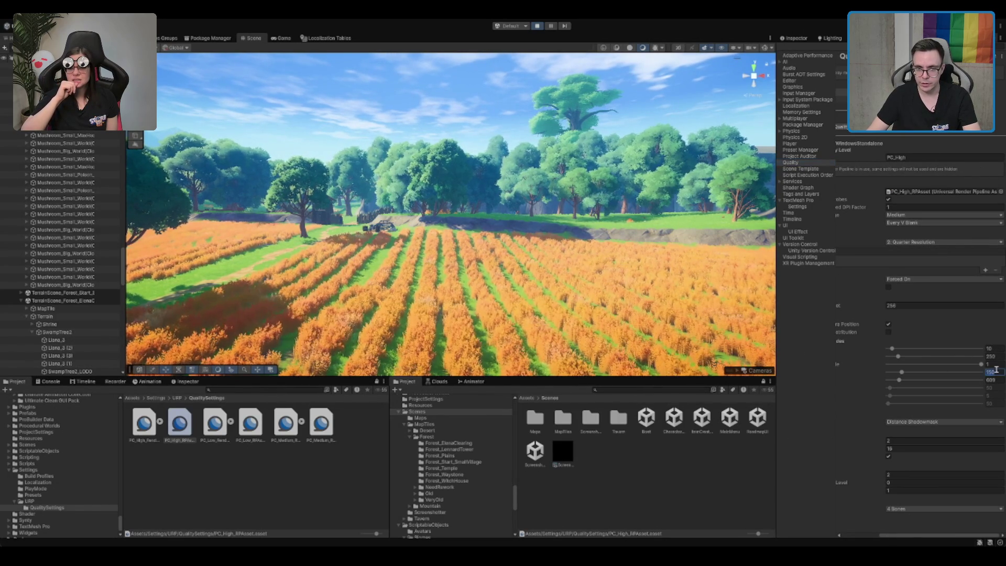
text(00)
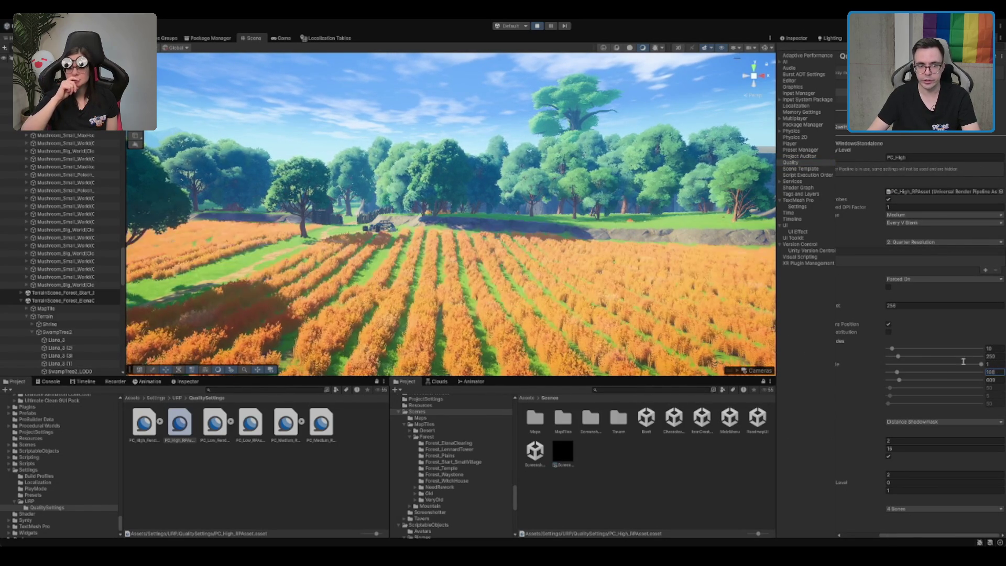
scroll(613, 223, up, 3)
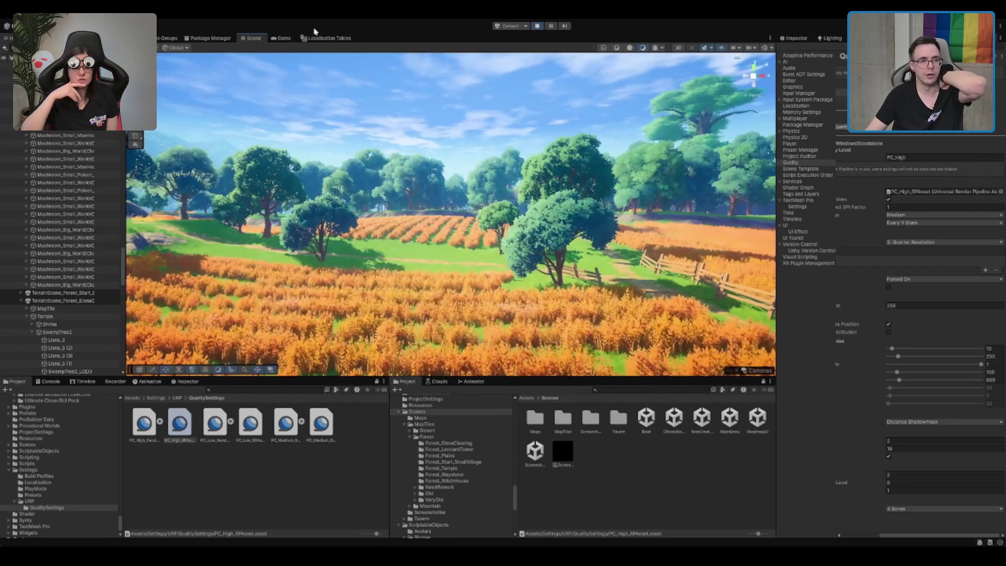
click(283, 38)
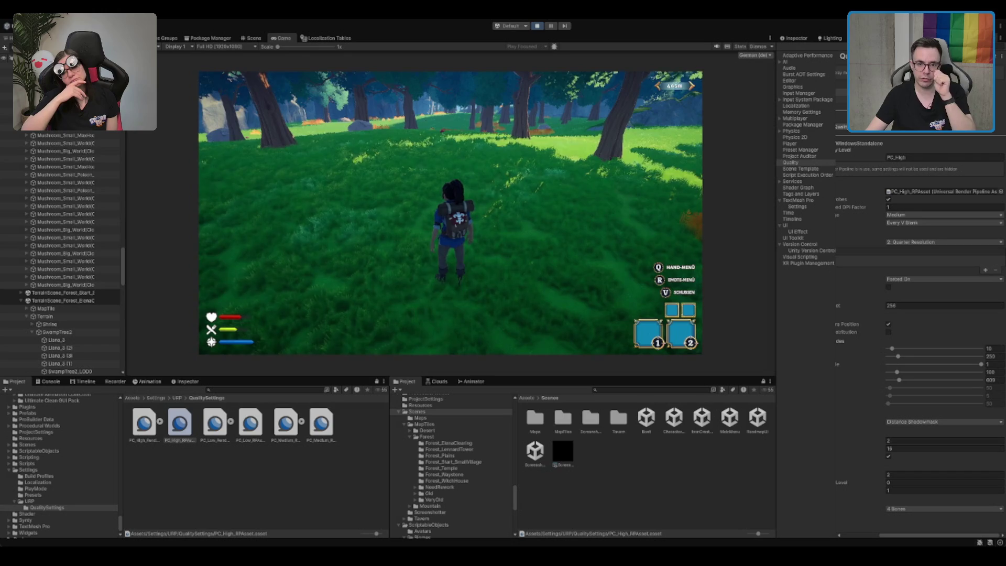
Enable Stats in the Game view and try Detail Distances of 150 and 10
click(744, 47)
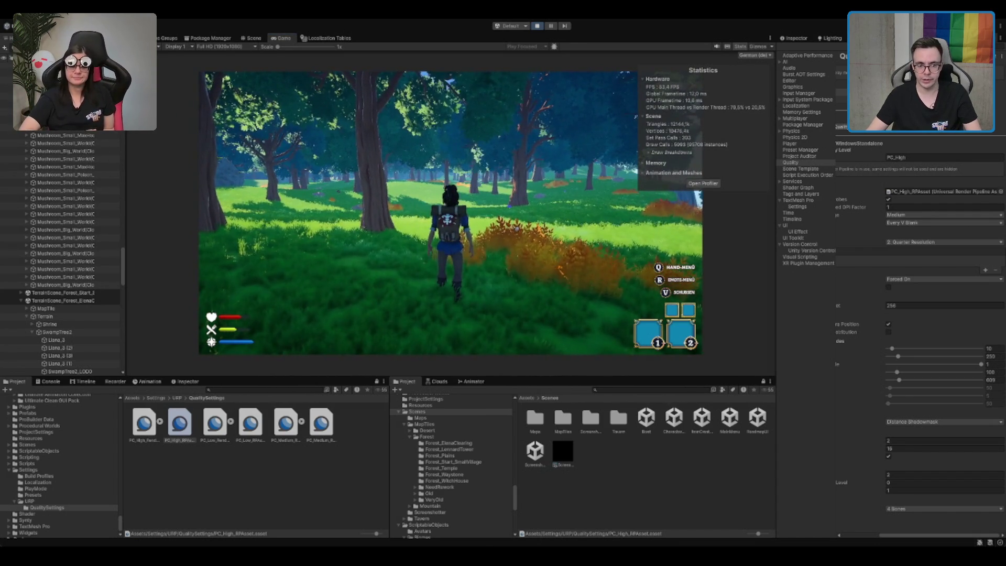
click(995, 371)
double_click(998, 371)
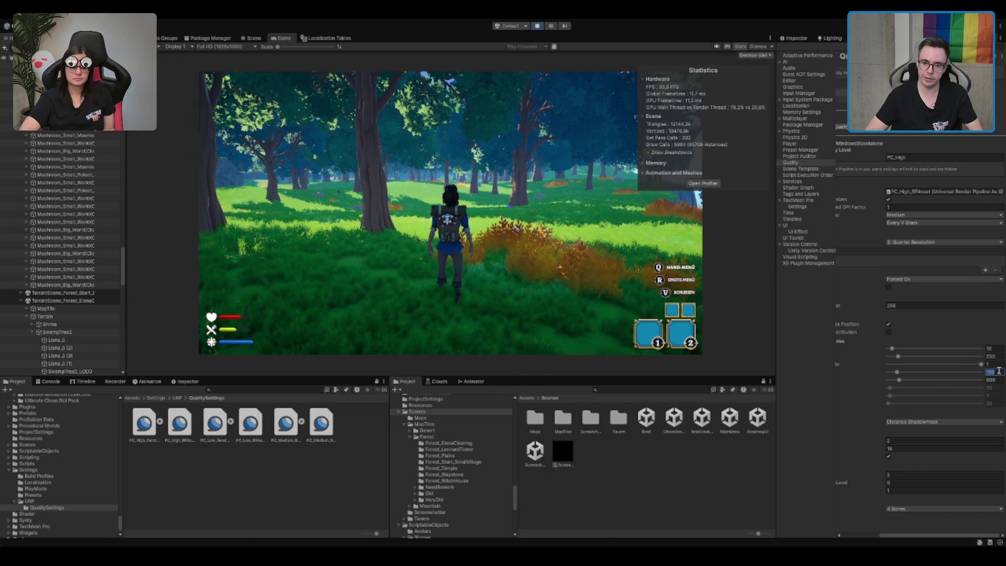
text(150)
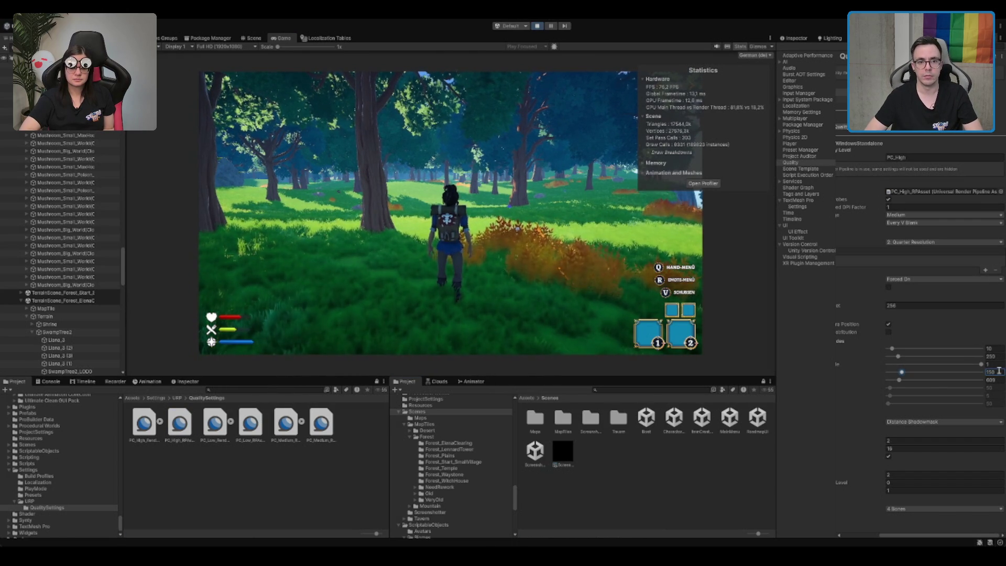
click(1001, 372)
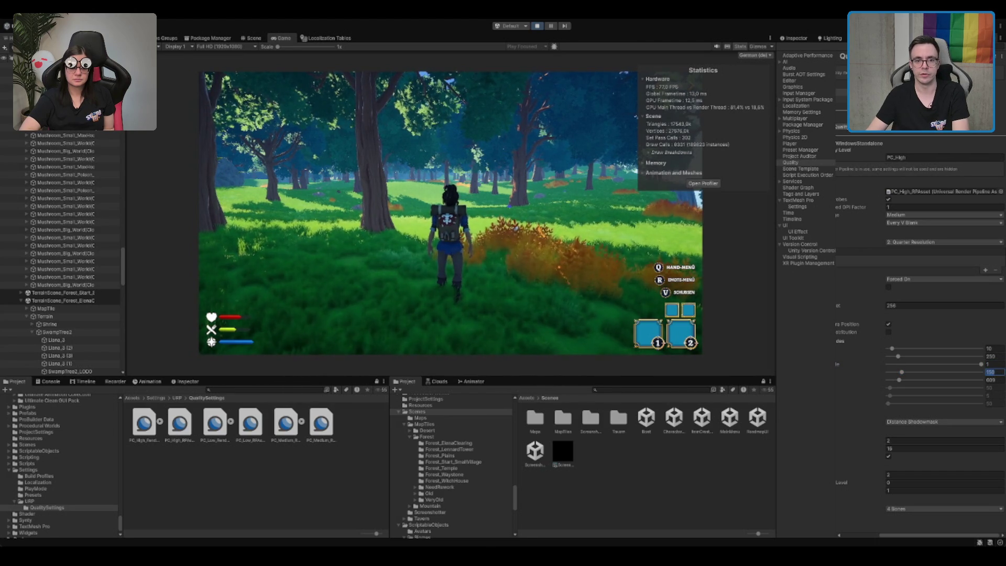
text(10)
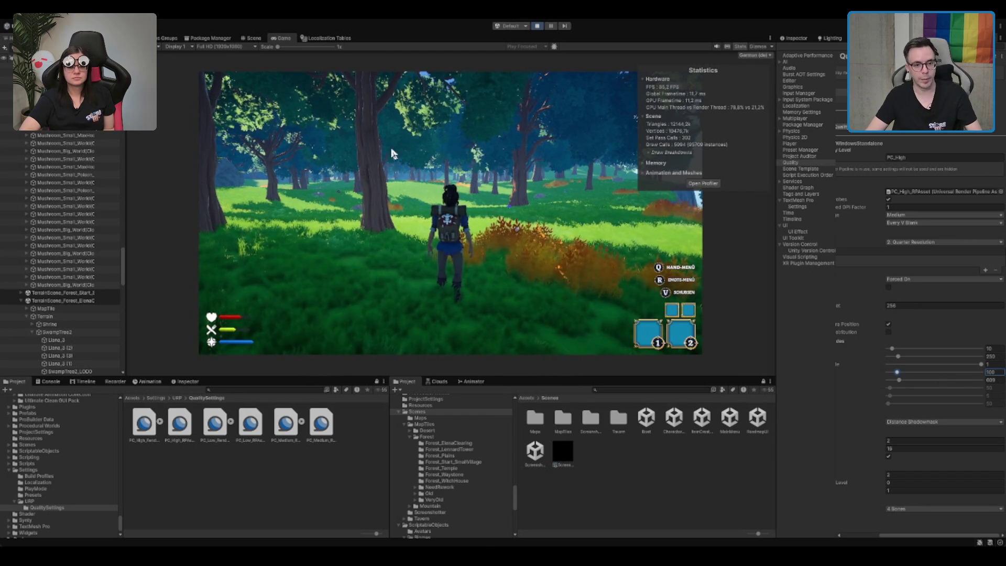
Try further Detail Distance values, settle on 80, and exit Play mode
click(996, 373)
text(0)
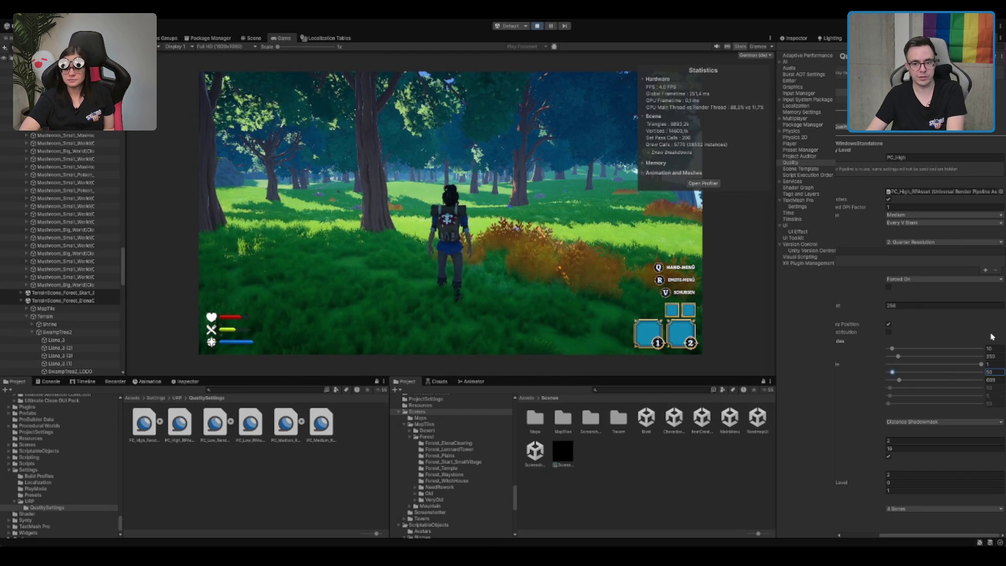
key(Return)
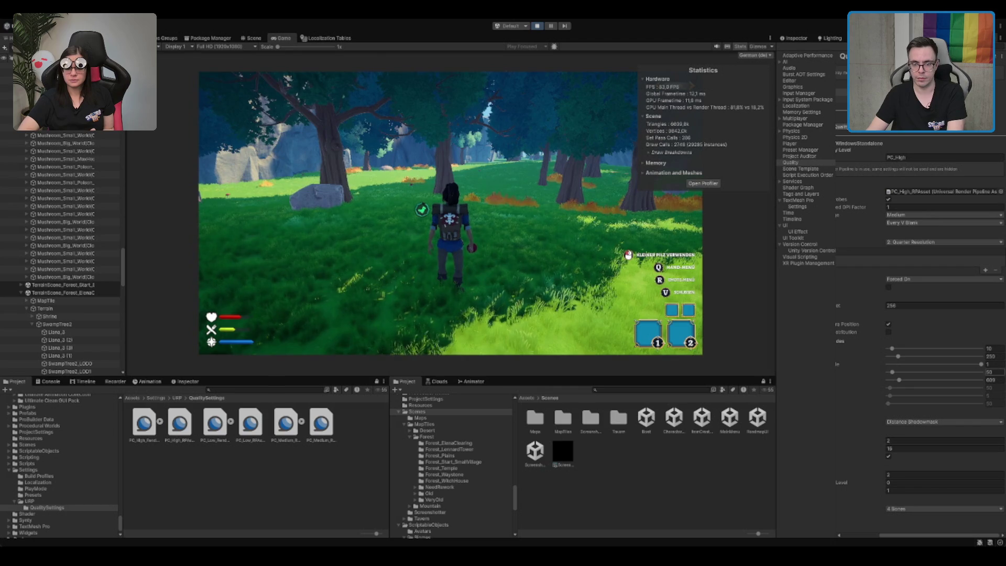
click(989, 372)
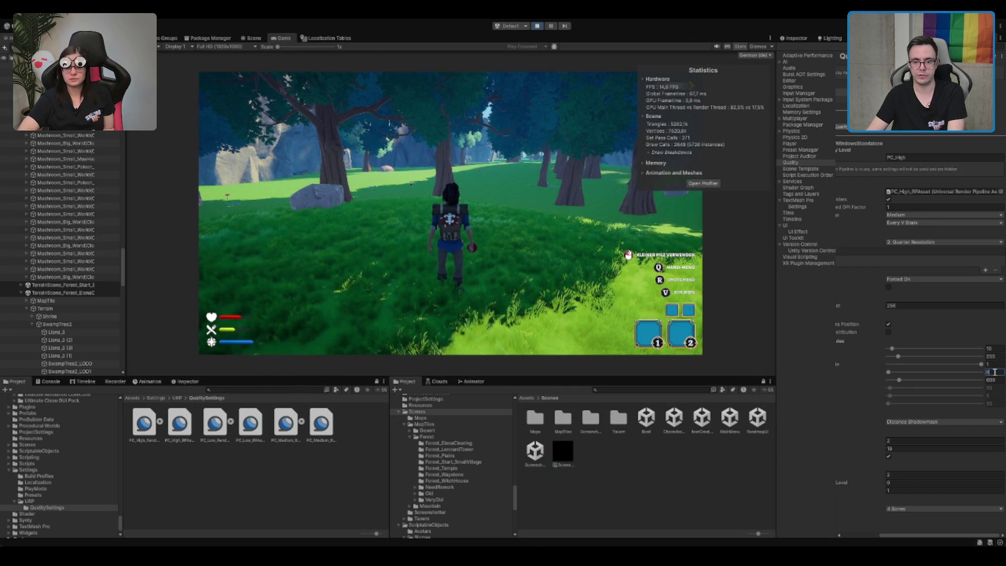
key(Return)
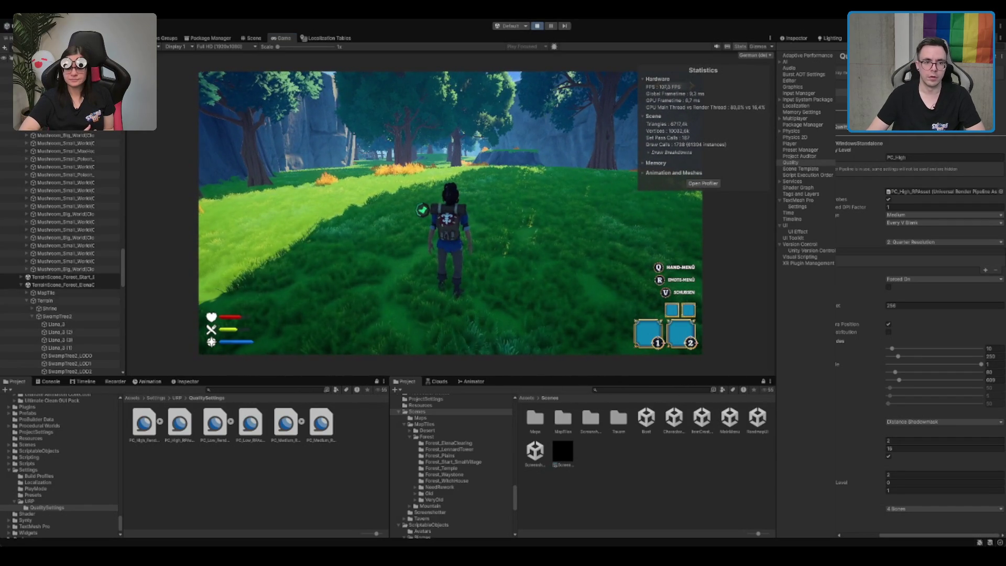
key(ctrl+p)
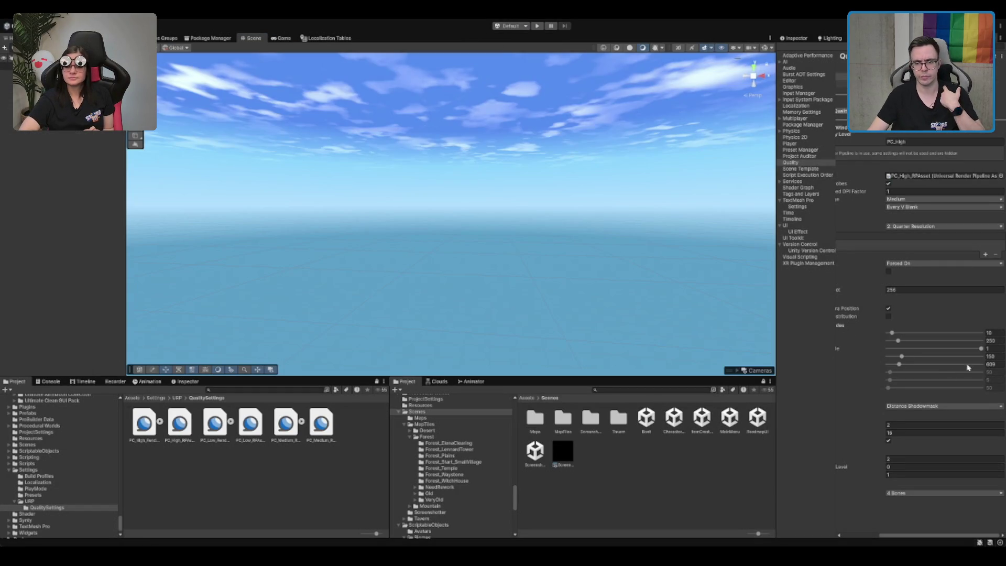
Keep Detail Distance at 80, select Boot.unity in Assets/Scenes, and start Play mode
click(991, 357)
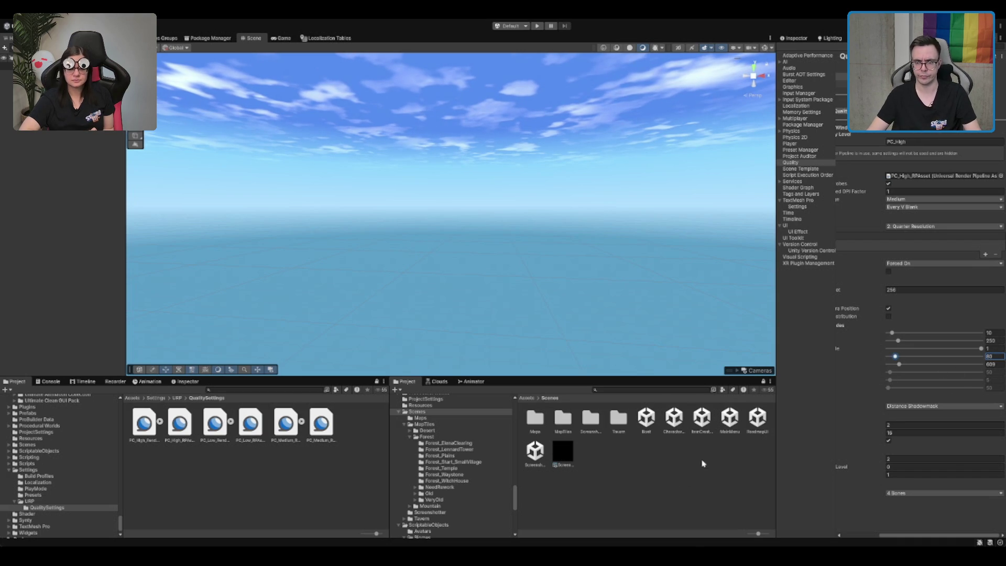
click(673, 479)
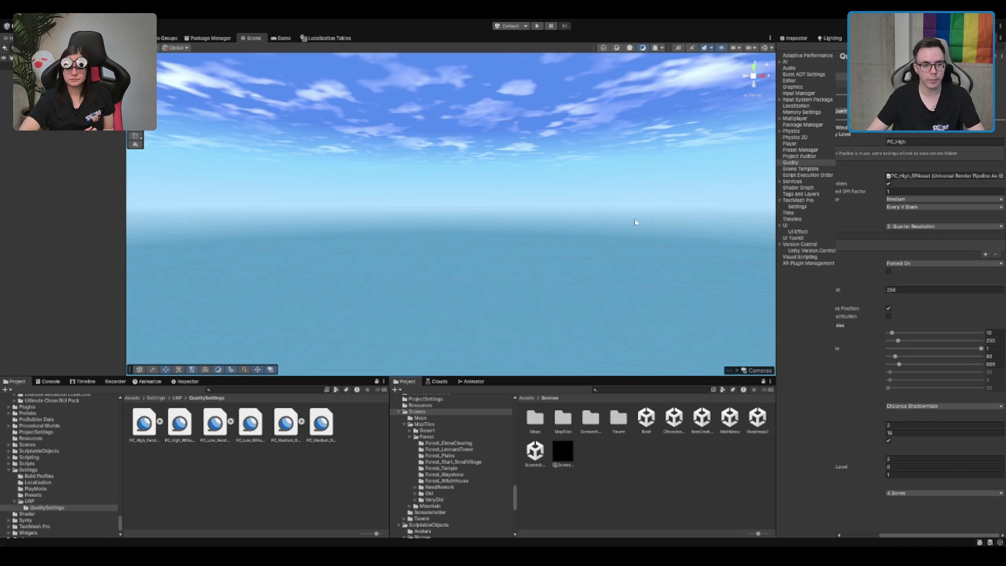
click(645, 428)
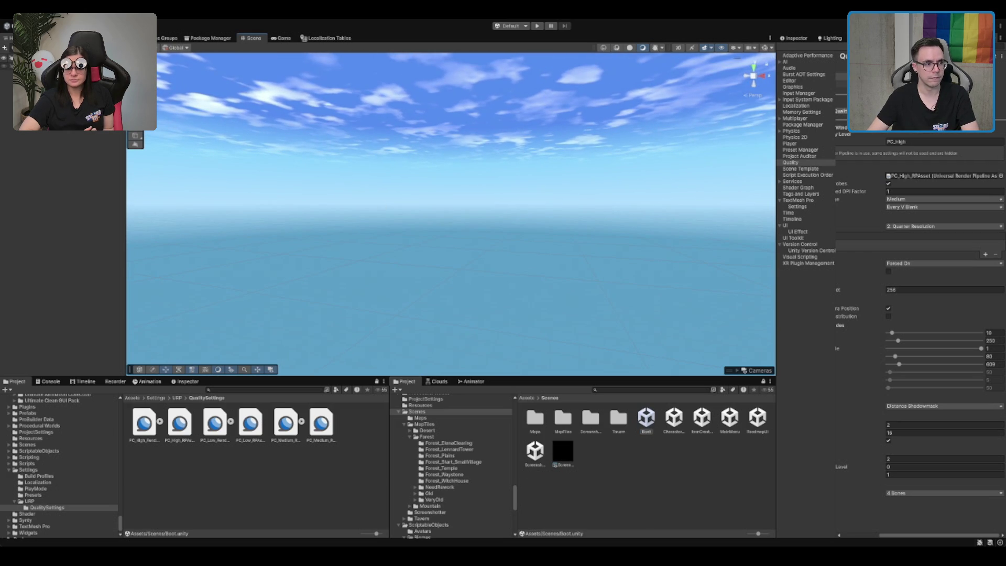
click(746, 514)
drag(549, 353, 532, 332)
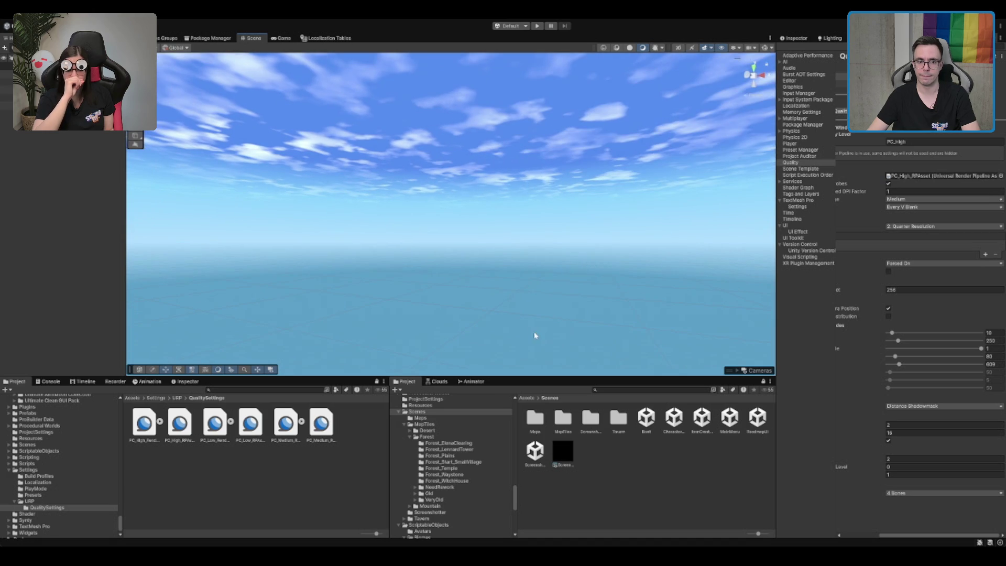
click(652, 422)
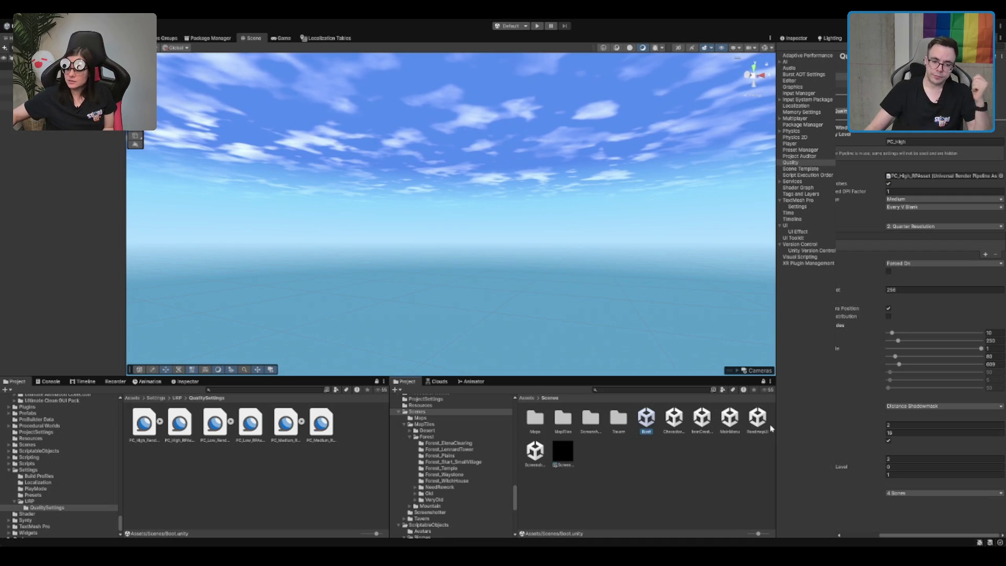
click(536, 26)
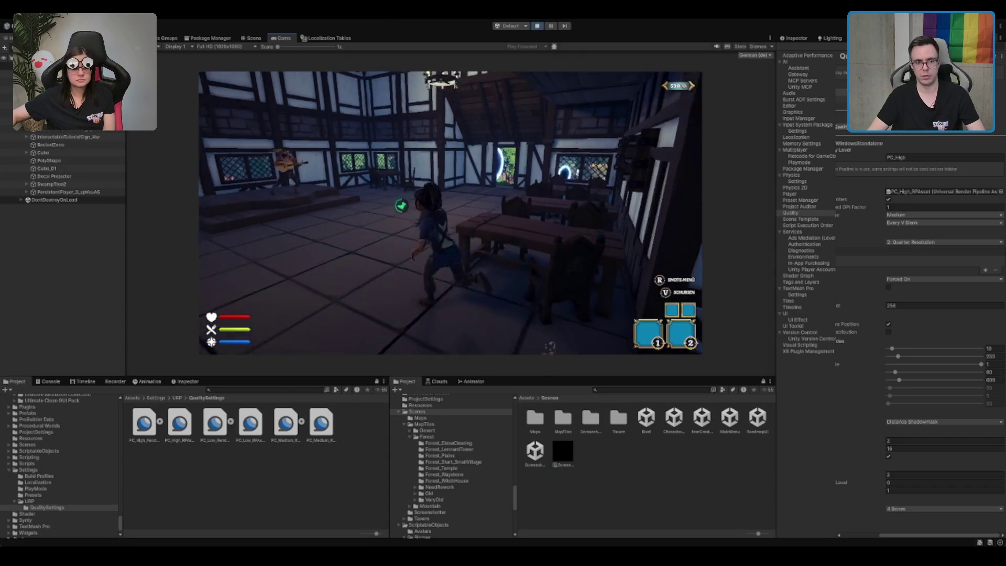
Walk the character out of the tavern and run along the forest path
key(w)
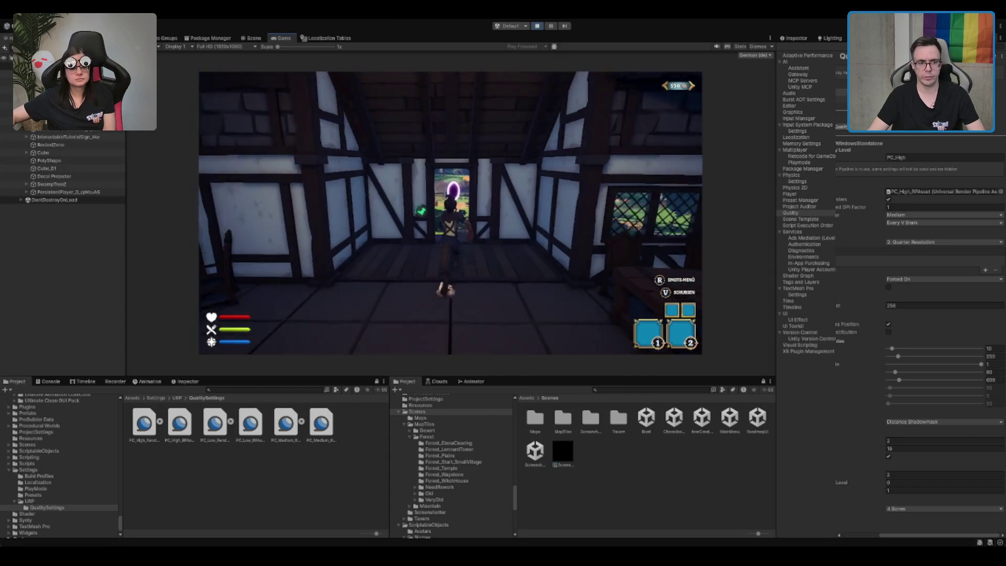
key(w)
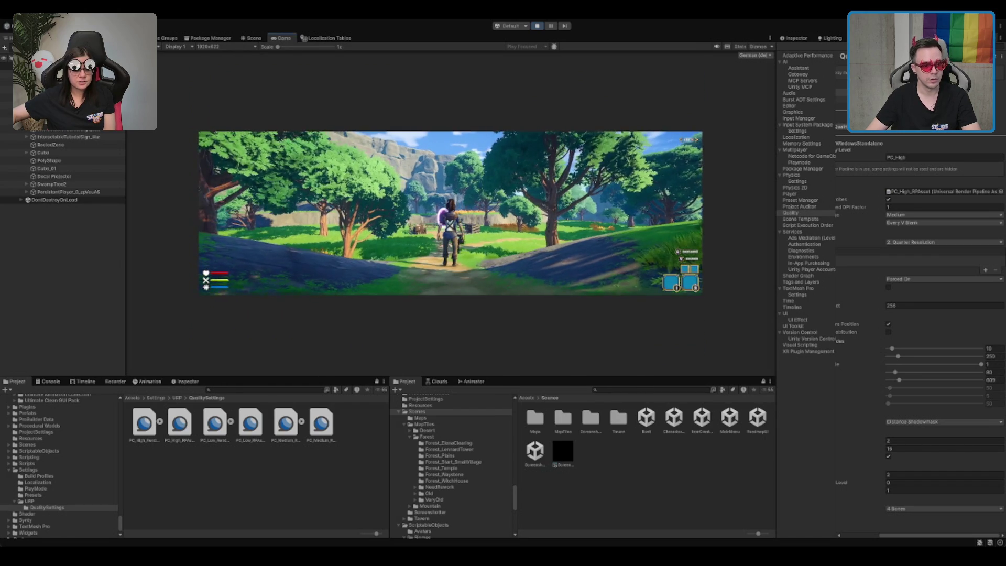
Walk toward the signpost, set the Game view to Full HD 1920x1080, then stop Play mode
key(w)
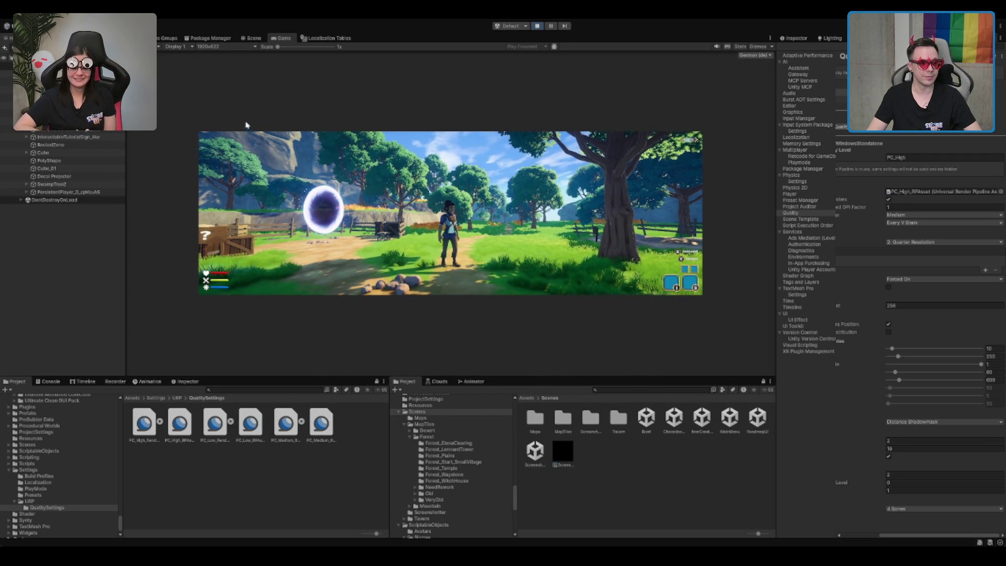
click(245, 103)
key(w)
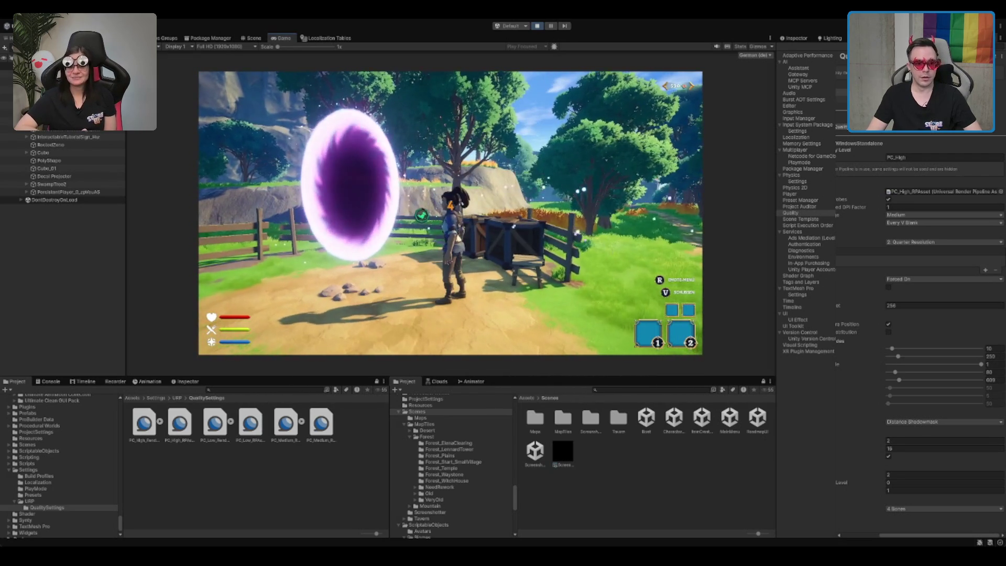
key(d)
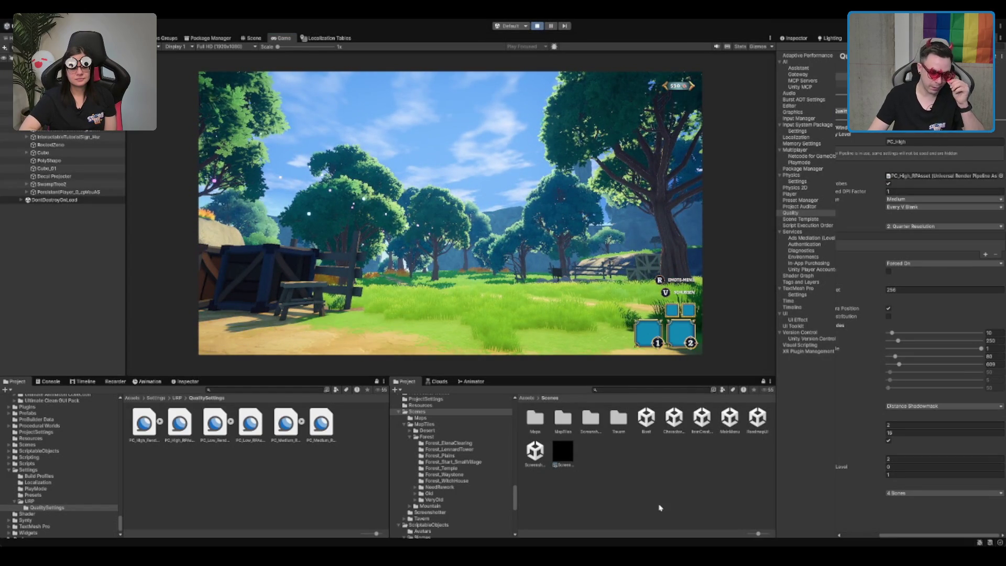
key(ctrl+p)
Browse Scenes > MapTiles > Forest and open the Forest_ElenaClearing folder
click(591, 418)
double_click(569, 423)
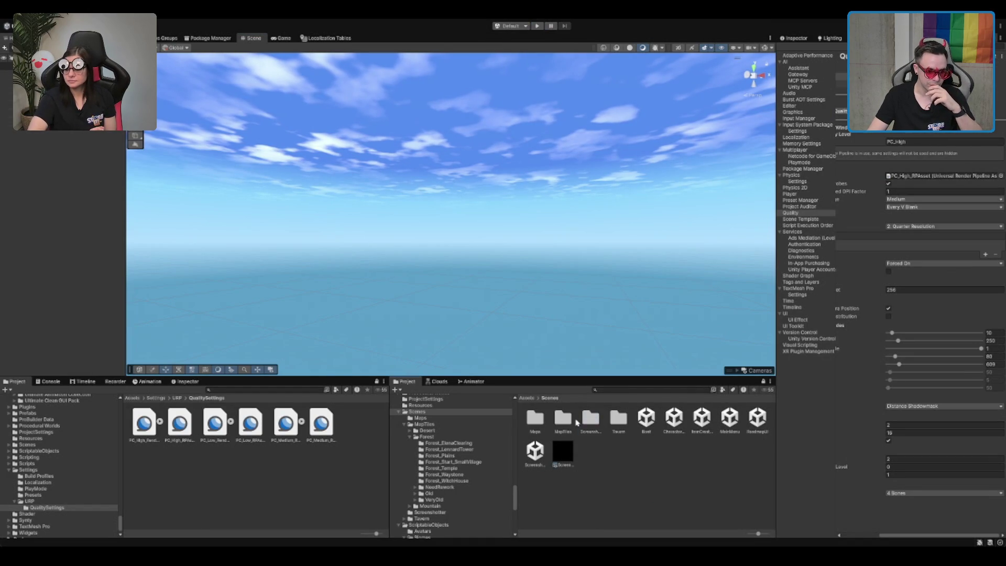
double_click(569, 423)
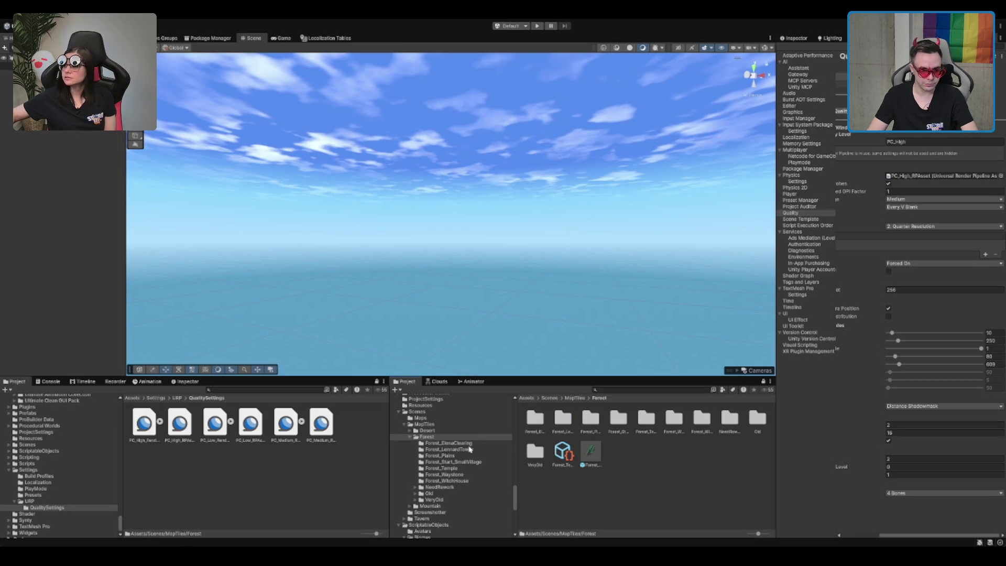
click(473, 444)
click(562, 419)
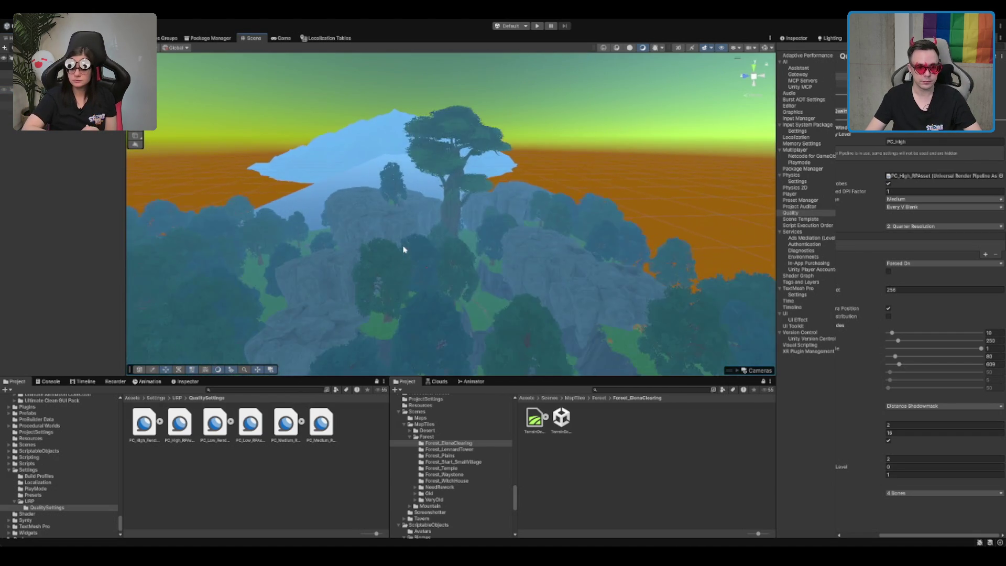
Select the tall SwampTree2 and frame it in the Scene view
click(723, 219)
click(794, 37)
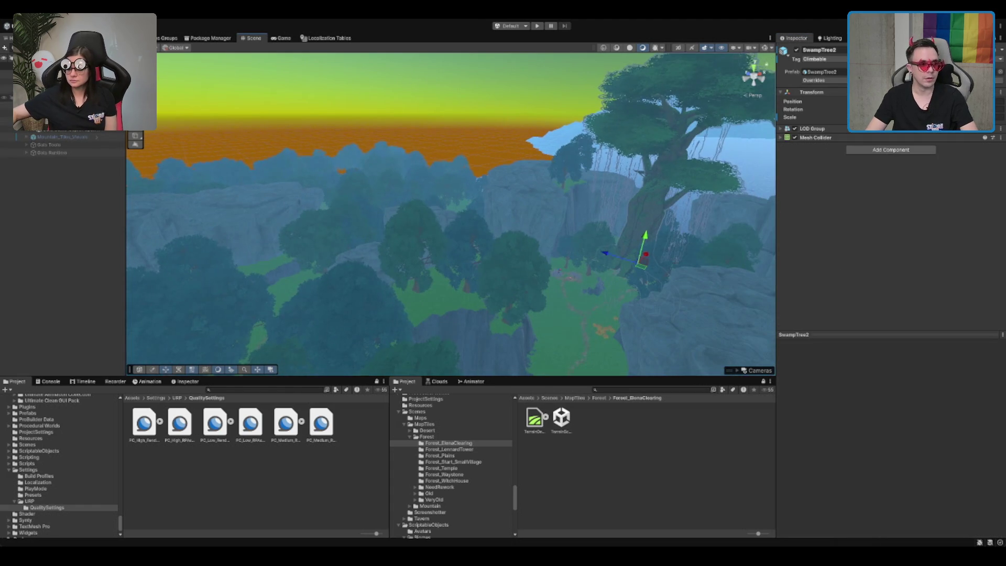
key(f)
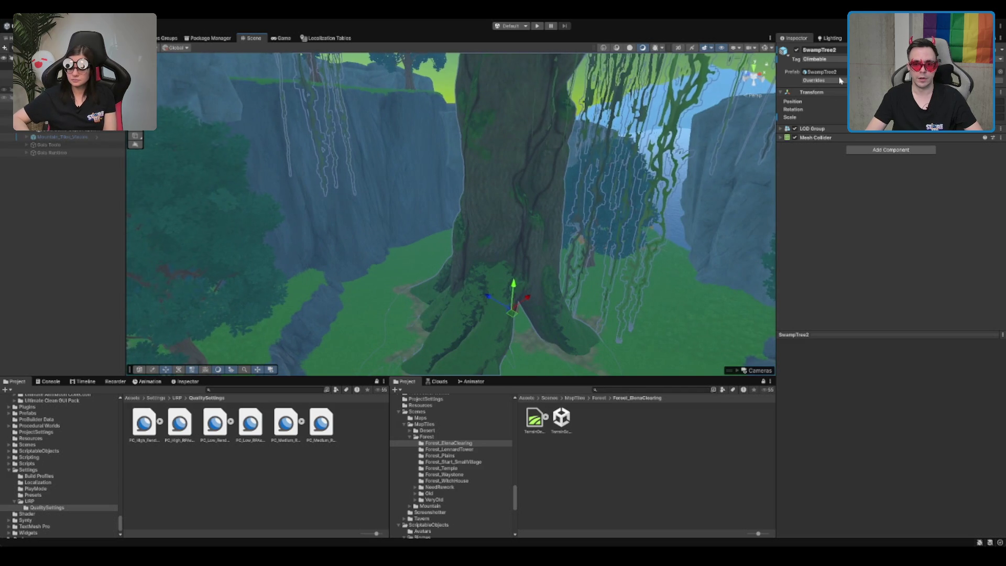
scroll(311, 158, down, 5)
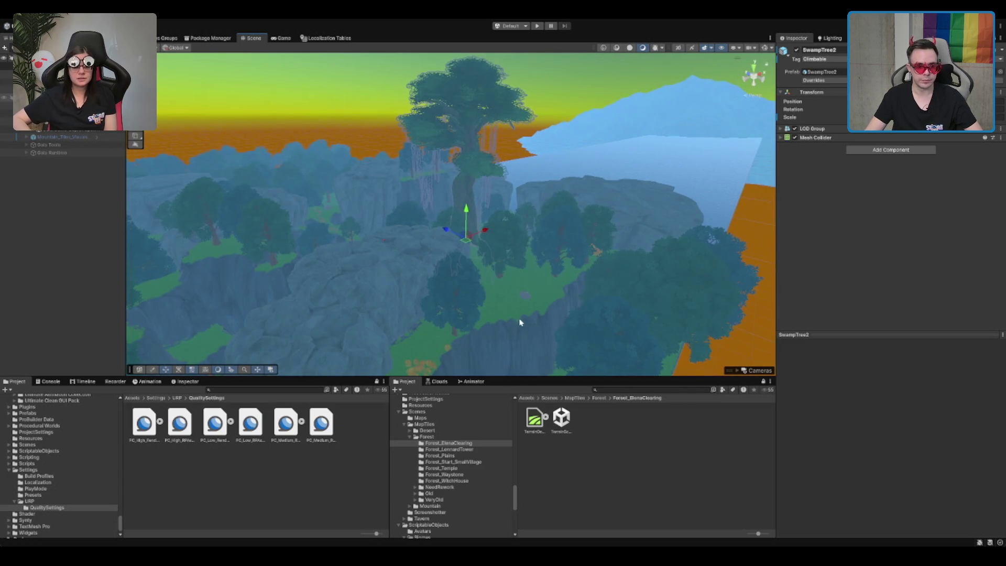
Set the clearing Terrain's tag to Untagged, then select Mountain_Tiles at ground level
click(574, 287)
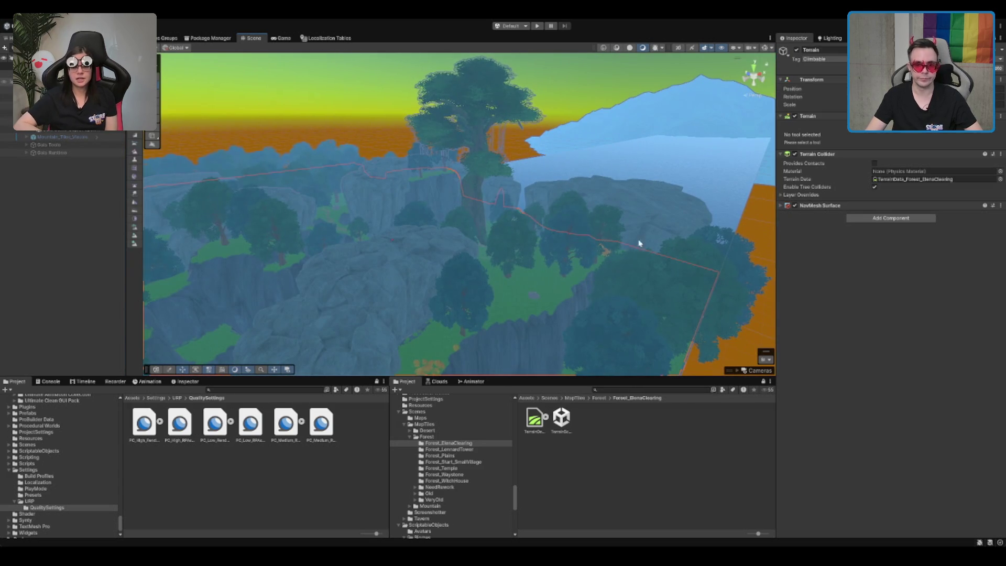
click(842, 69)
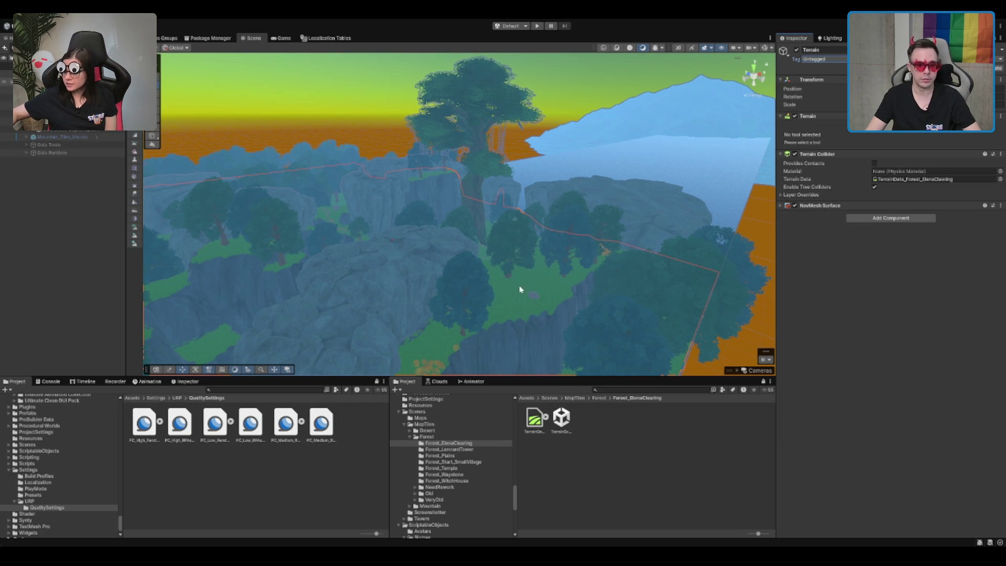
scroll(583, 252, up, 2)
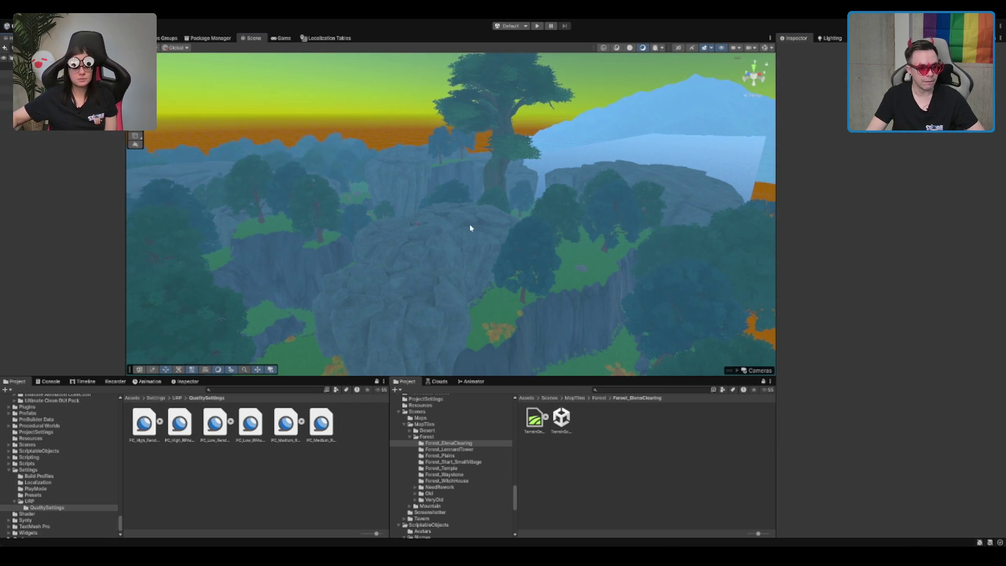
scroll(454, 231, up, 5)
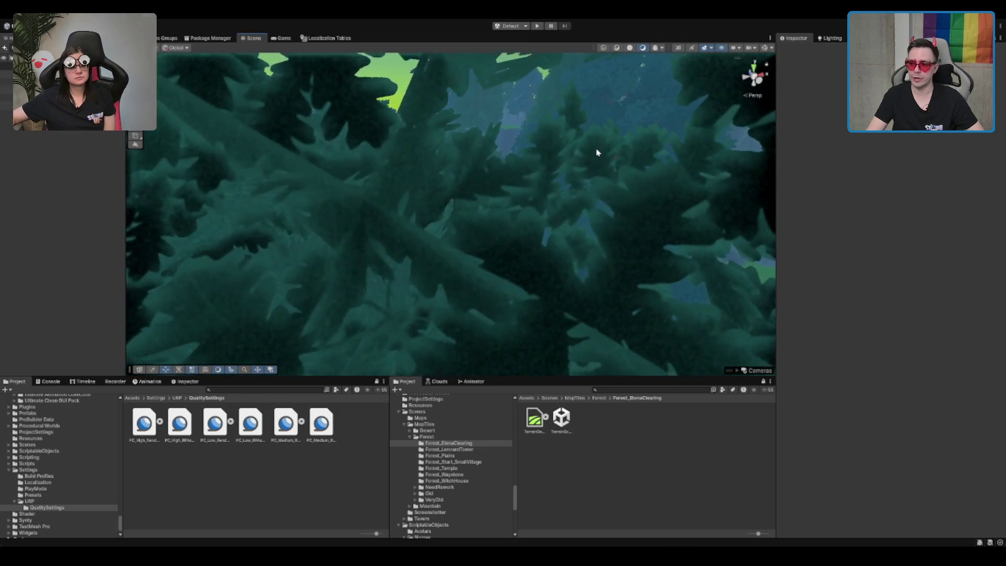
scroll(595, 148, down, 3)
mouse_move(425, 170)
mouse_down()
mouse_move(496, 168)
mouse_move(494, 187)
mouse_move(471, 152)
mouse_move(634, 146)
mouse_move(528, 150)
mouse_move(437, 178)
mouse_move(579, 204)
mouse_move(545, 218)
mouse_move(471, 209)
mouse_up()
click(471, 210)
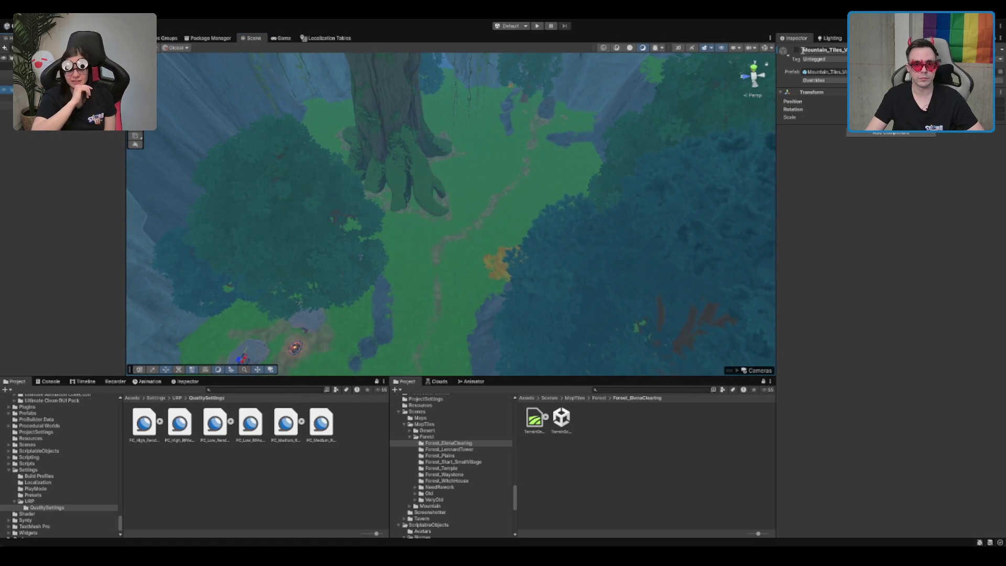
click(471, 209)
scroll(472, 209, down, 5)
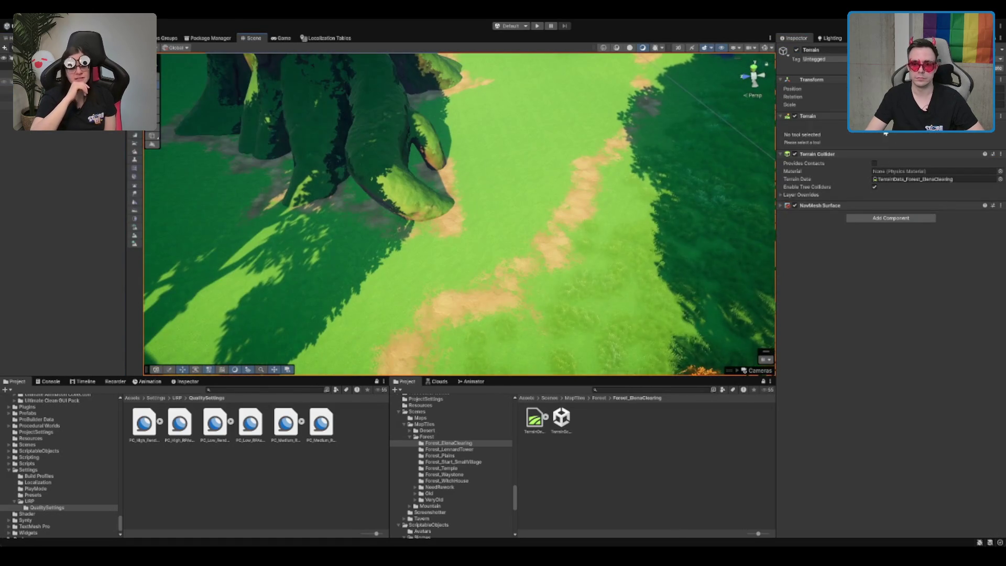
click(885, 133)
click(869, 430)
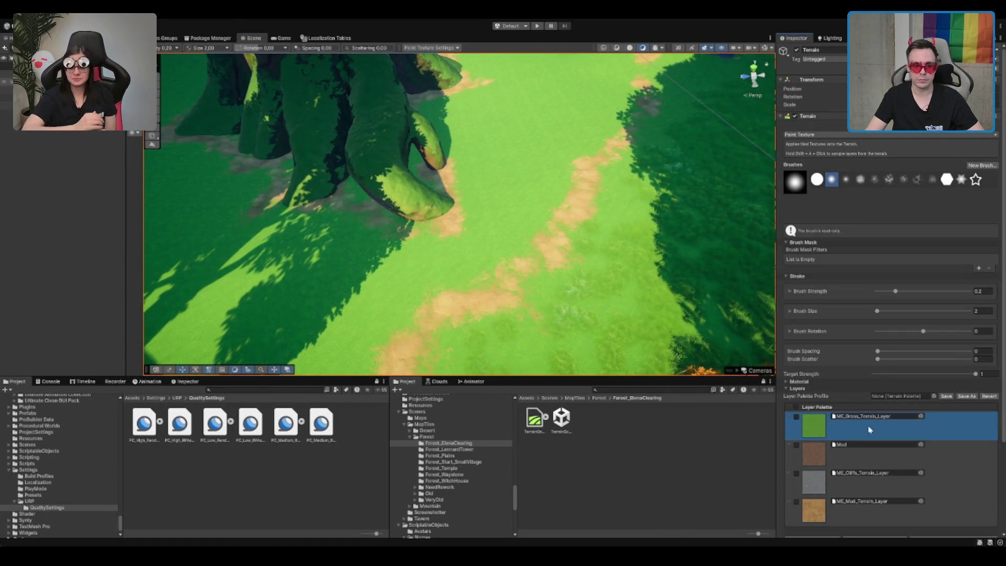
mouse_move(375, 203)
mouse_down()
mouse_move(596, 197)
mouse_move(640, 218)
mouse_move(252, 132)
mouse_up()
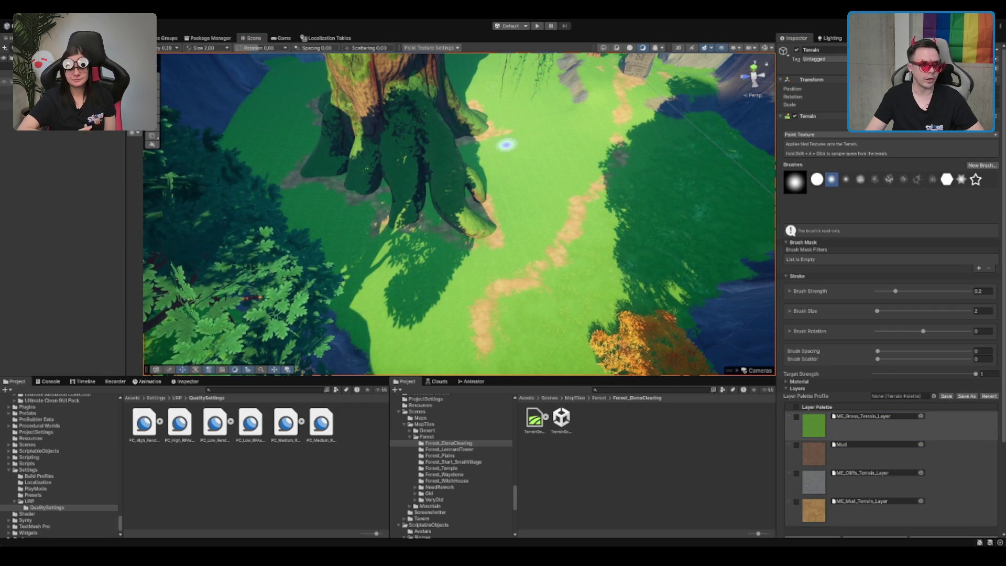
click(4, 105)
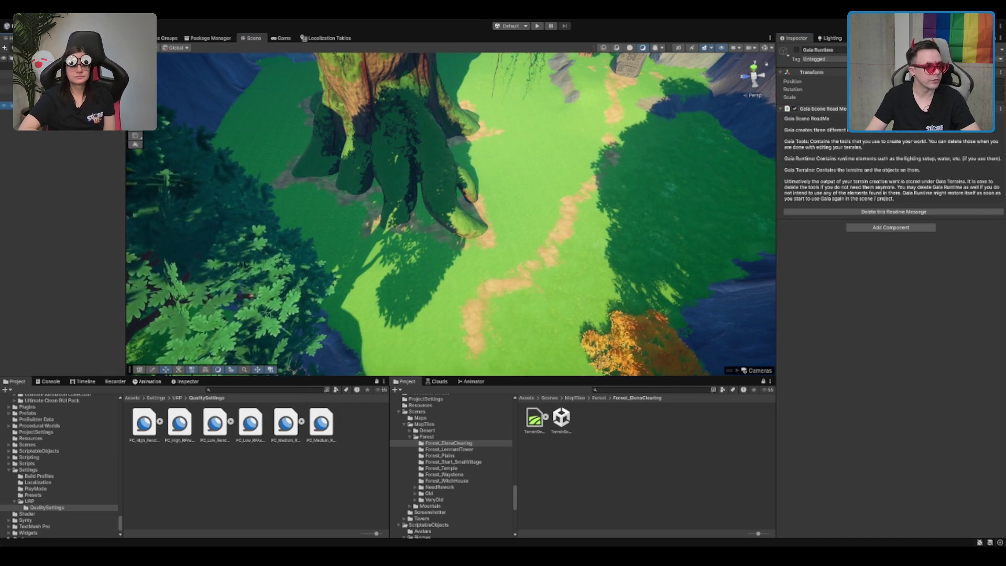
key(Down)
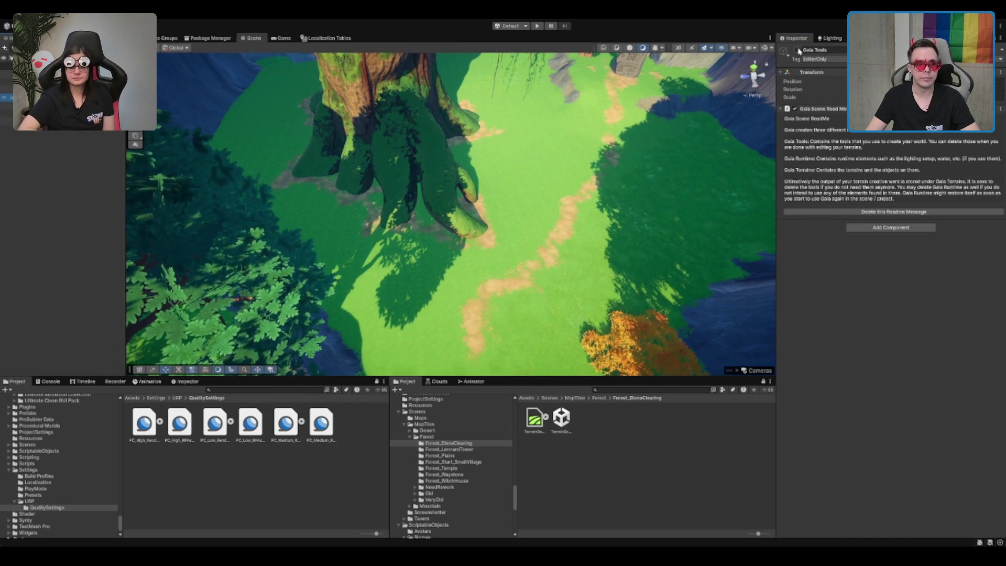
click(42, 121)
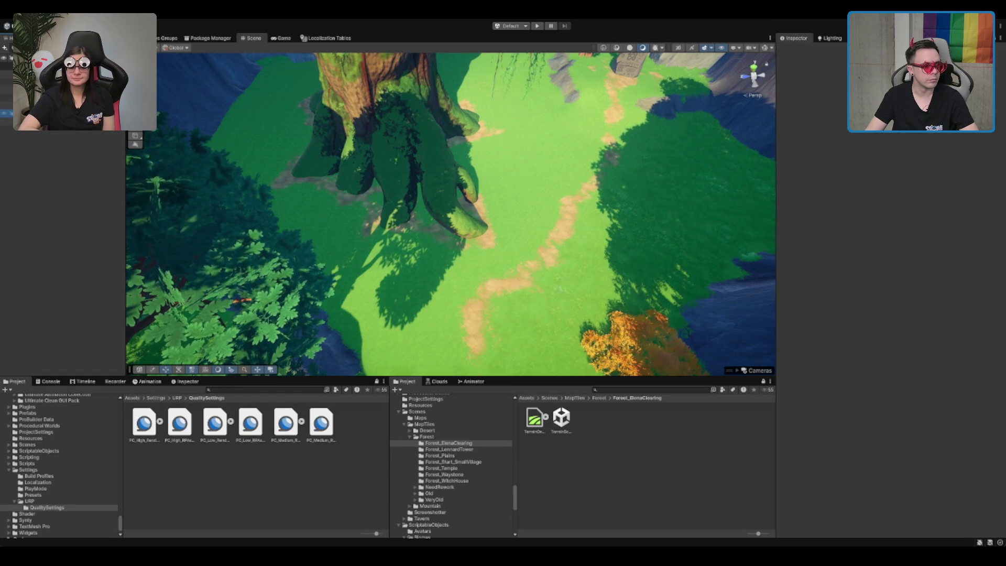
click(52, 112)
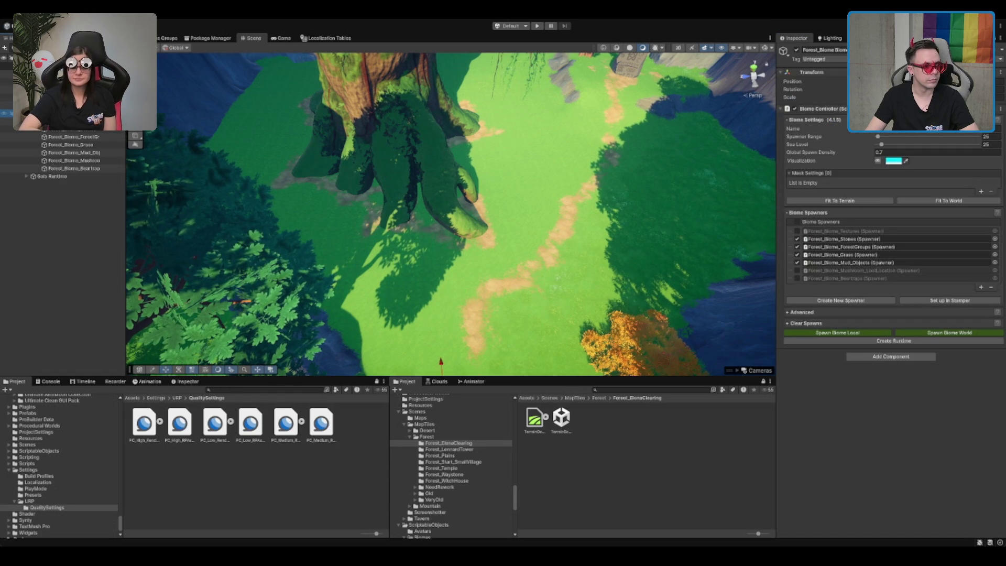
Select Forest_Biome_Grass, frame it, show its Gizmos bounds and set Spawner Range to 25
click(90, 145)
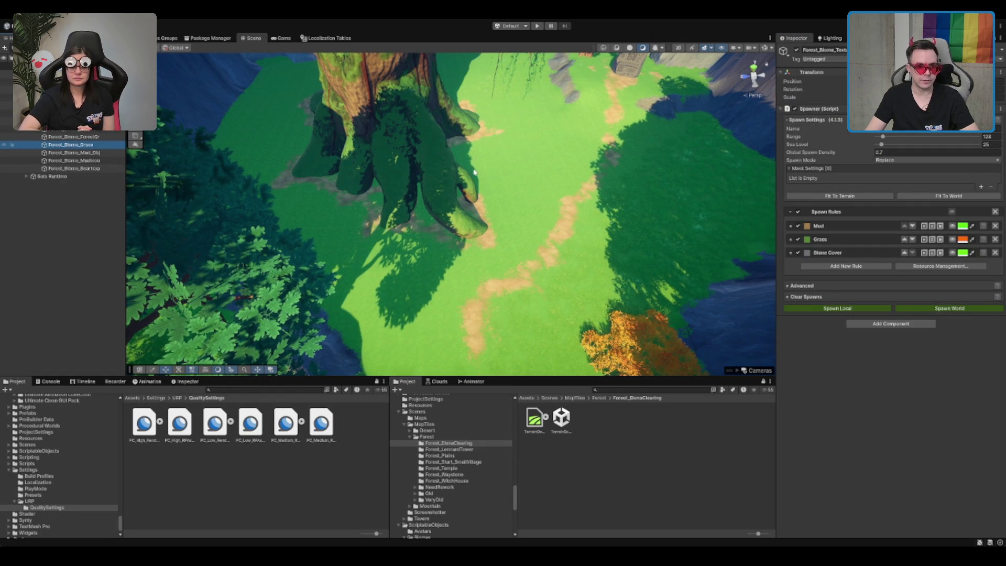
key(f)
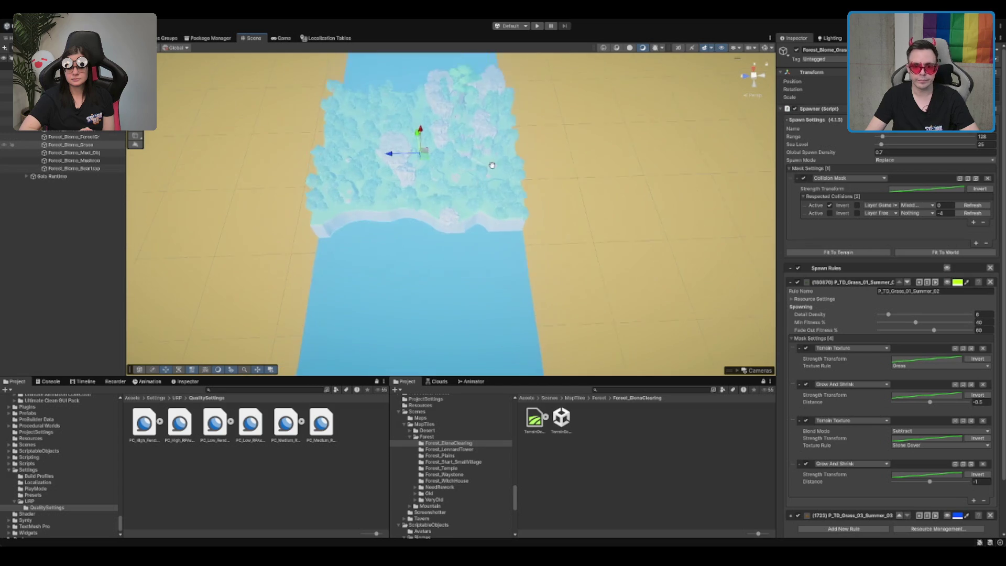
click(765, 47)
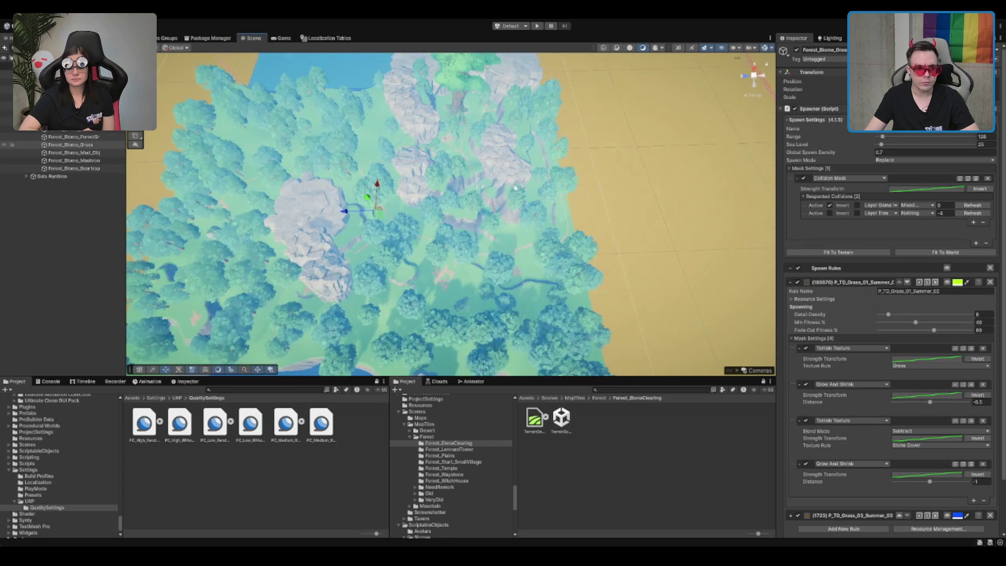
click(985, 136)
text(25)
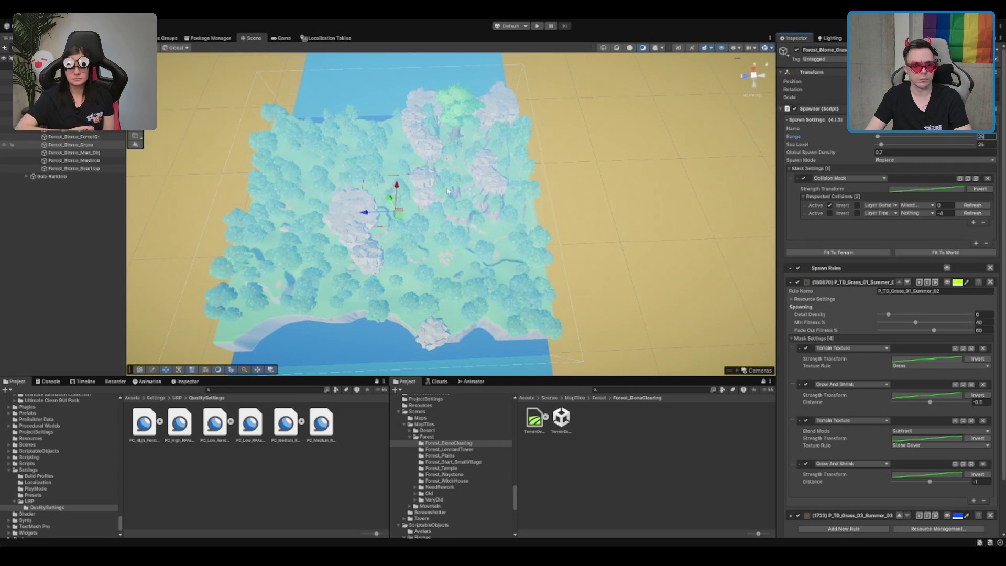
Move the grass spawner over the clearing's big tree and frame it in perspective
drag(399, 216, 462, 142)
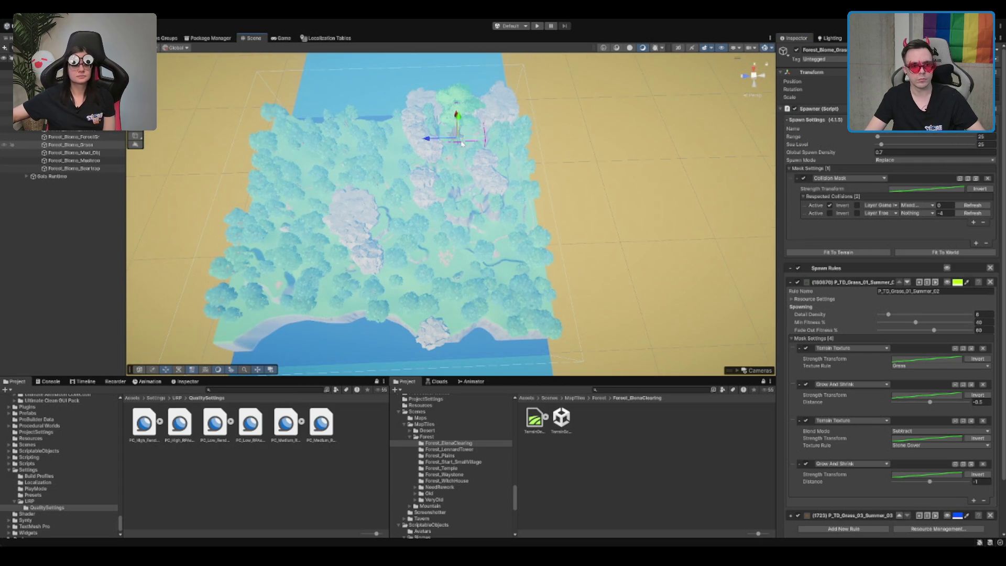
key(f)
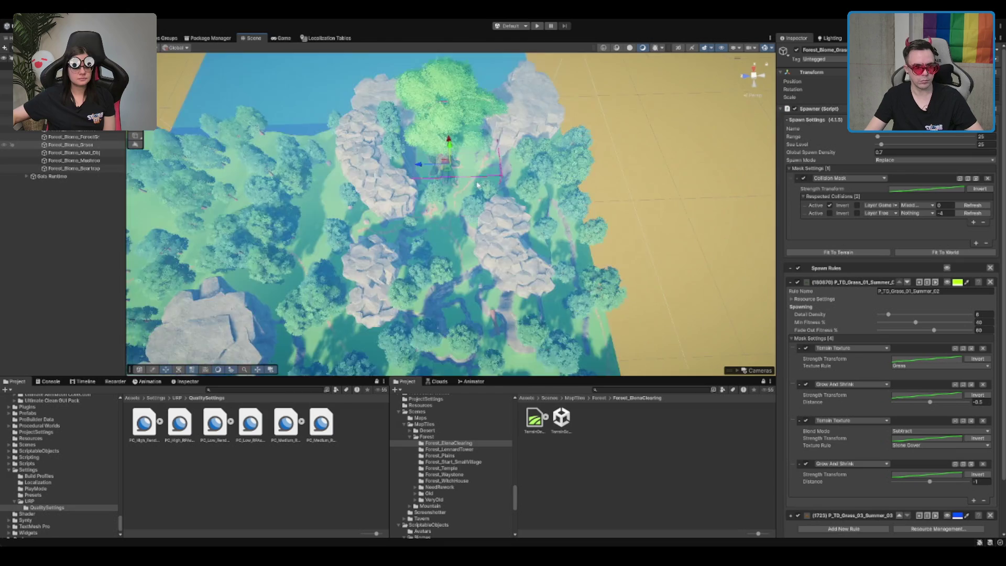
mouse_move(473, 184)
mouse_down()
mouse_move(472, 202)
mouse_move(528, 251)
mouse_move(388, 116)
mouse_move(409, 146)
mouse_up()
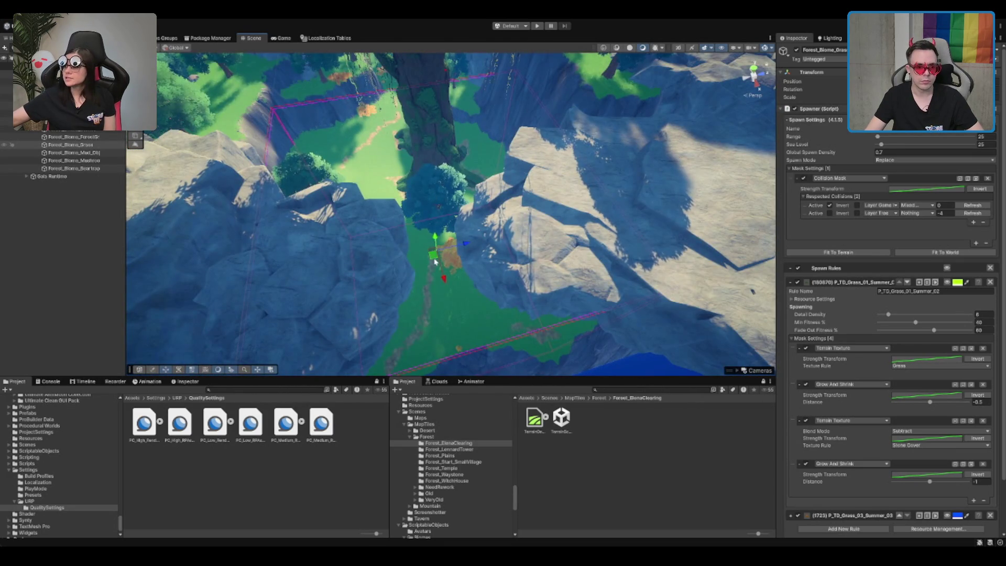
Drag the grass spawner down into the cliff clearing and zoom the view out
drag(447, 240, 449, 213)
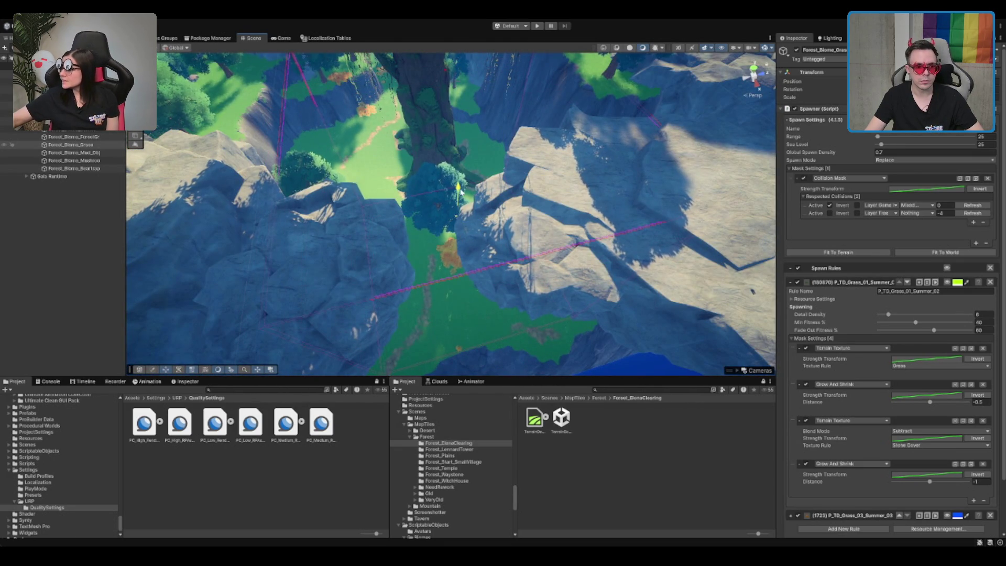
scroll(460, 192, down, 4)
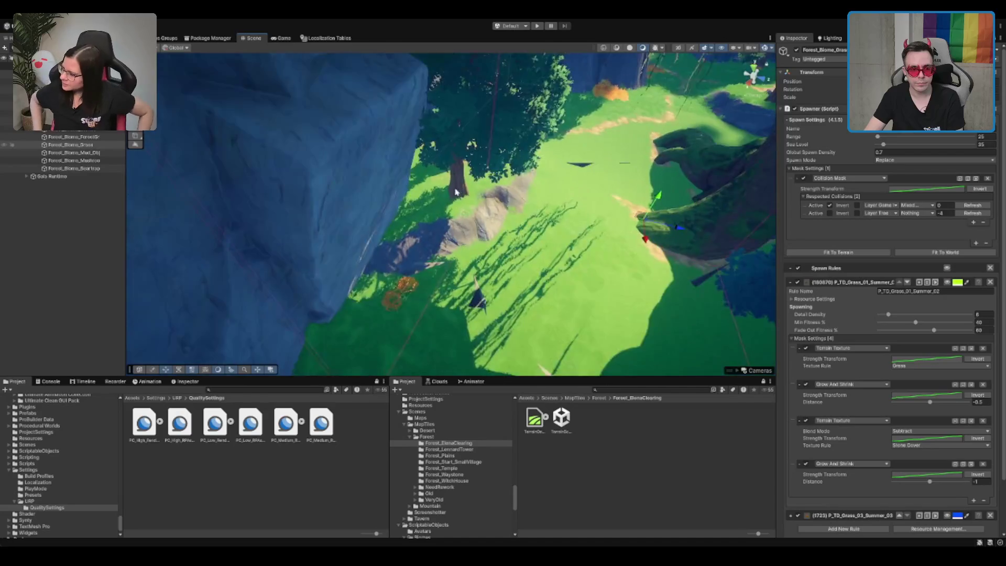
key(f)
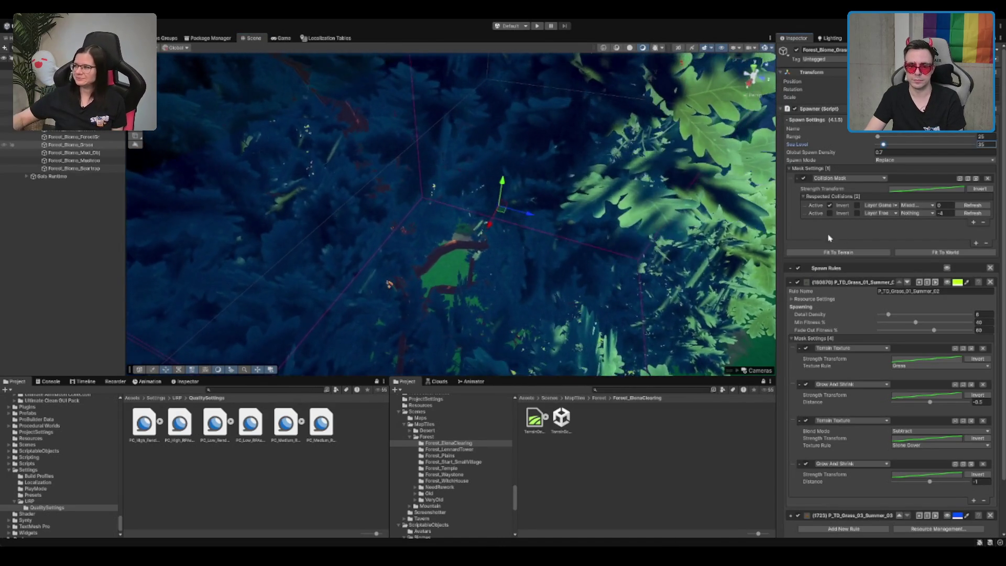
scroll(525, 243, down, 10)
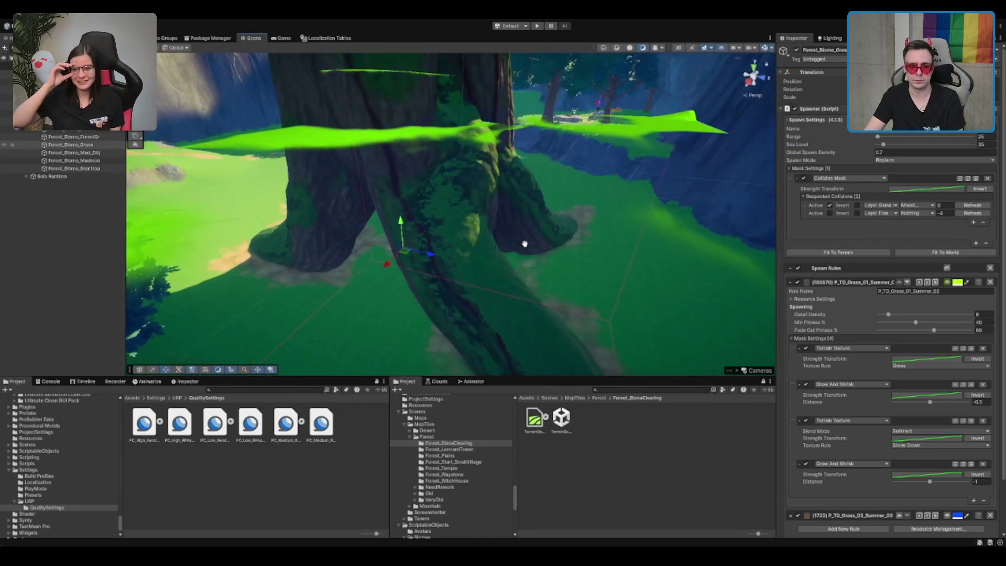
drag(525, 243, 830, 222)
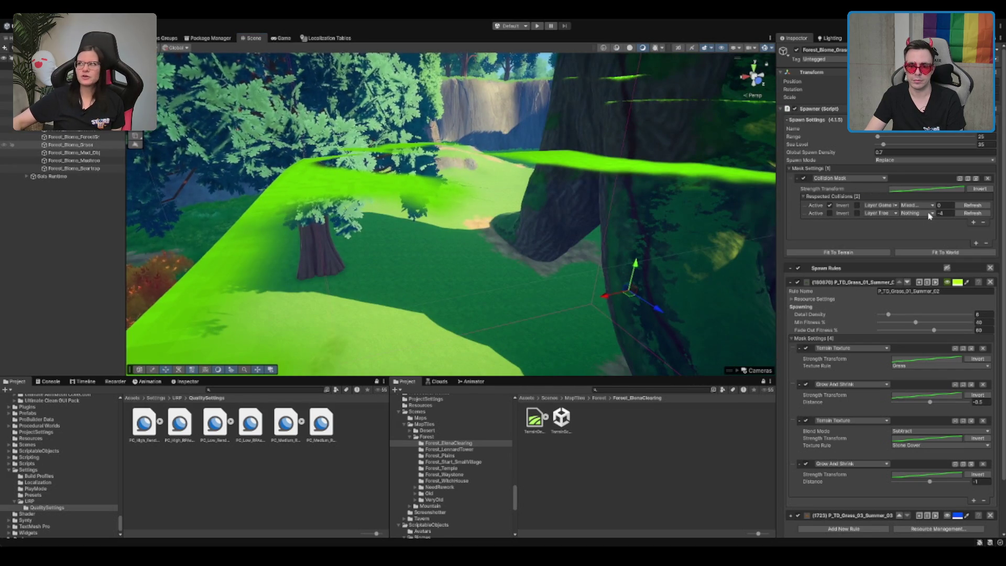
click(928, 215)
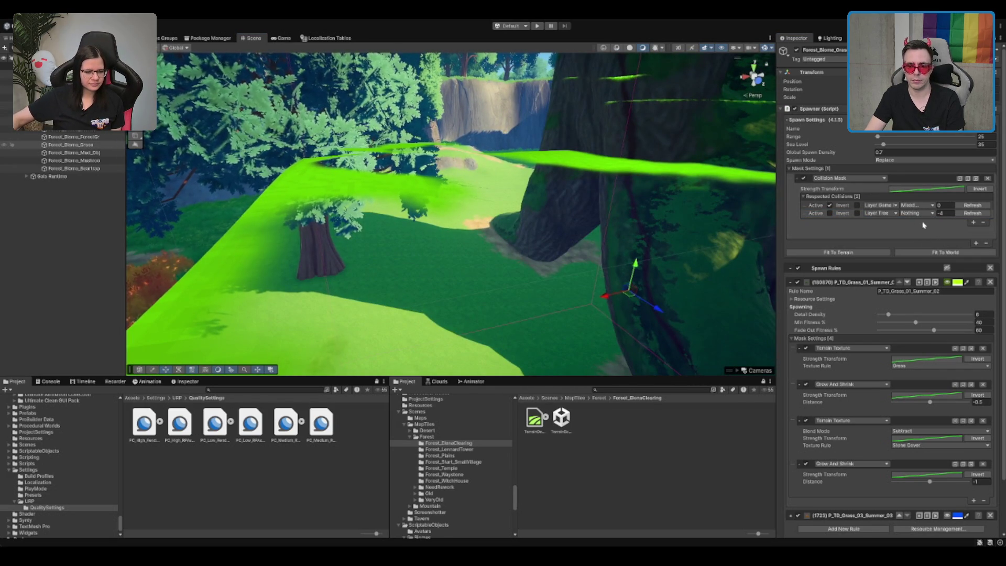
click(873, 230)
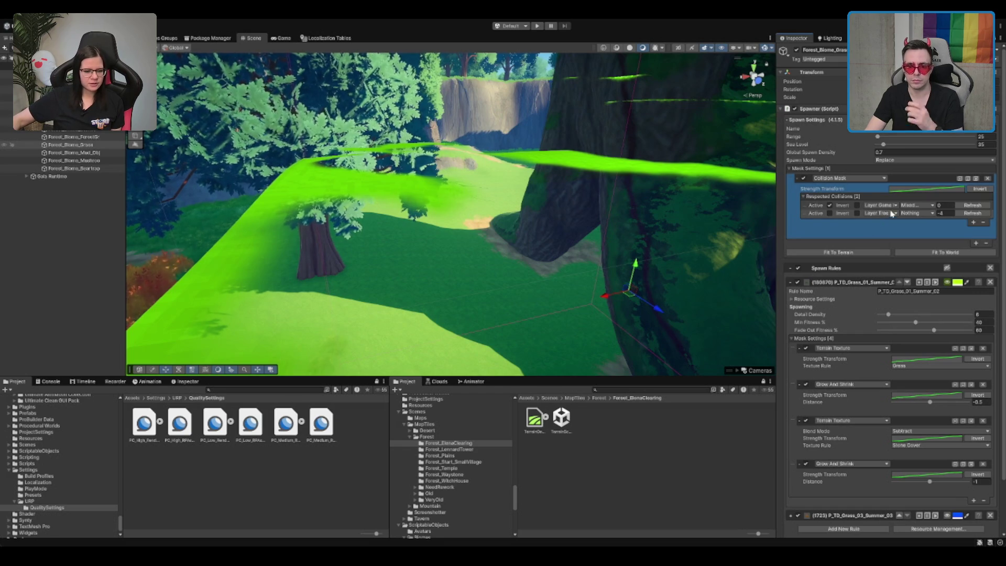
click(924, 206)
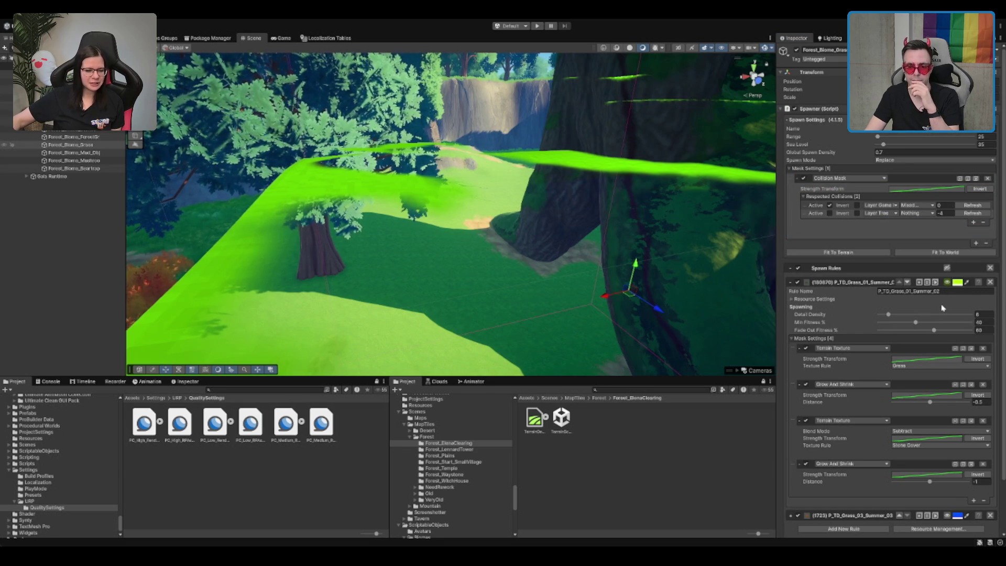
mouse_move(621, 227)
mouse_down()
mouse_move(671, 213)
mouse_move(648, 214)
mouse_up()
scroll(878, 262, down, 3)
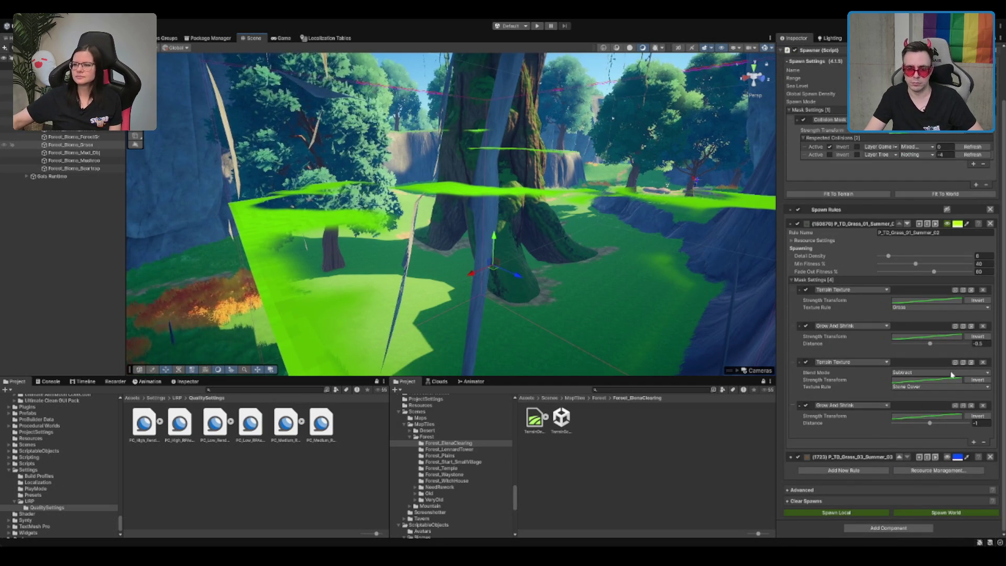
click(806, 406)
click(805, 290)
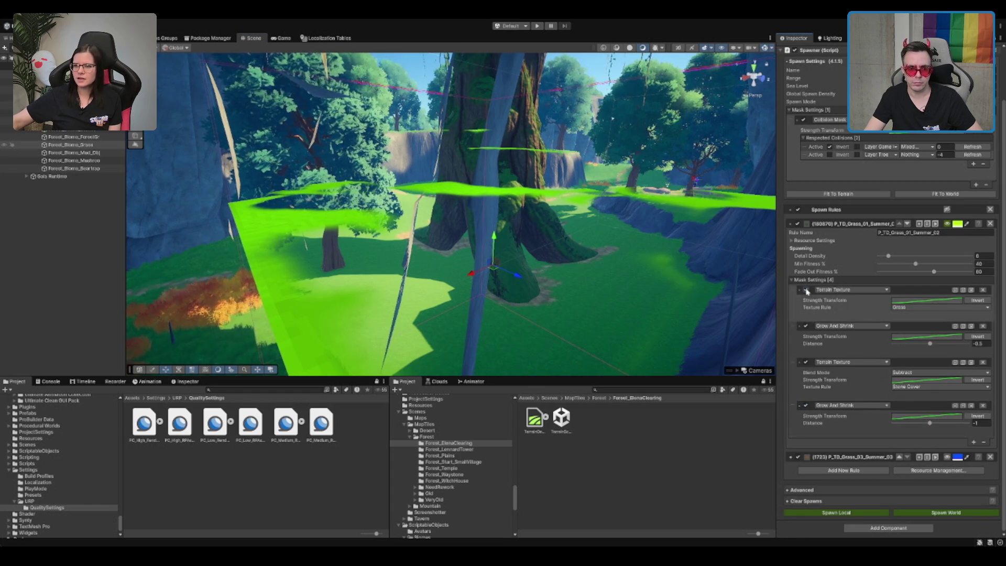
click(808, 318)
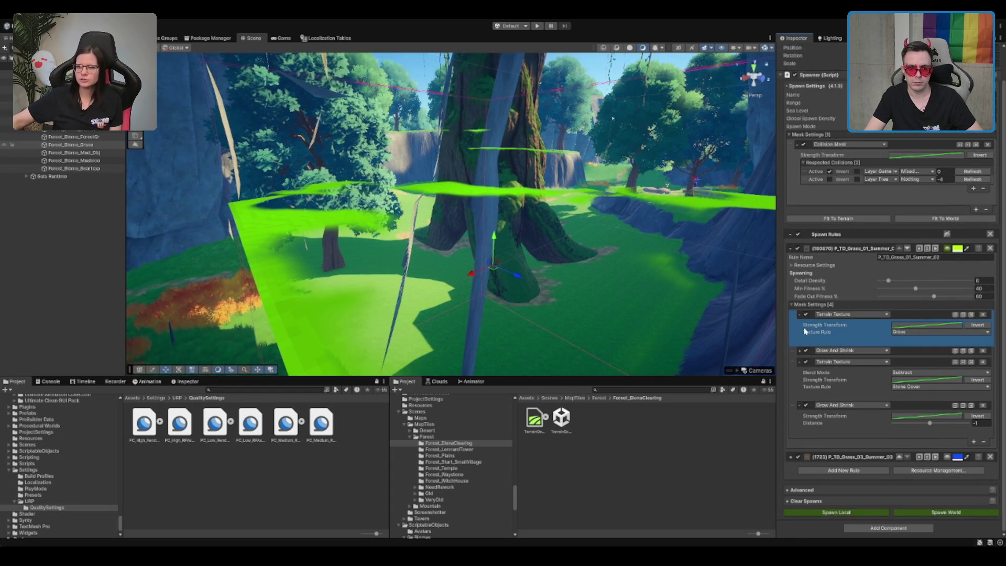
click(800, 351)
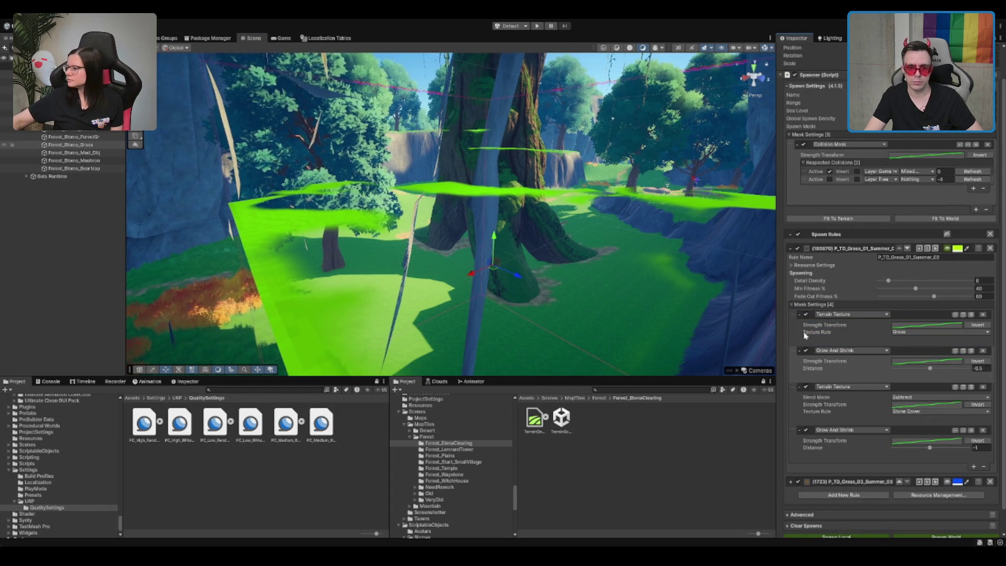
click(803, 144)
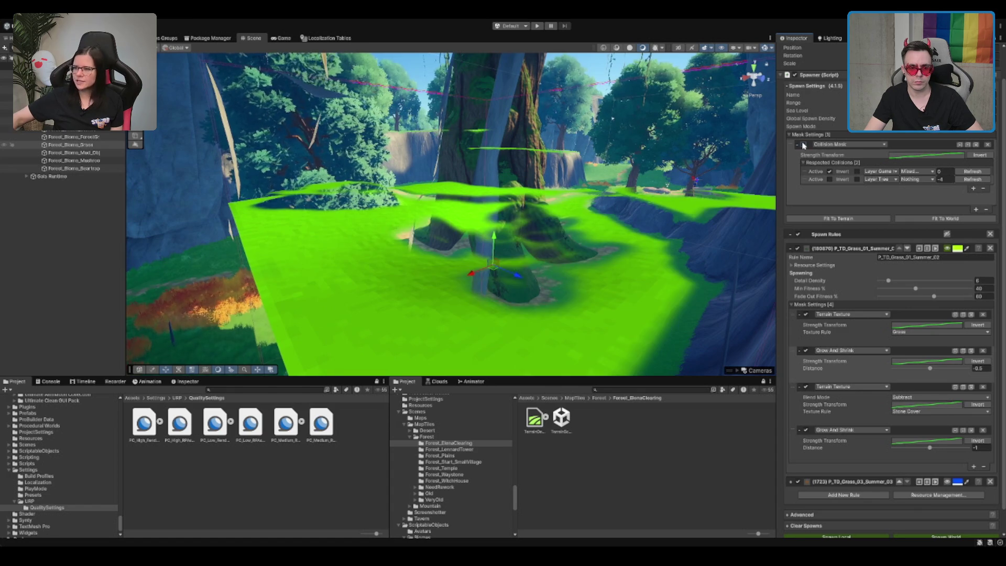
click(803, 145)
click(800, 145)
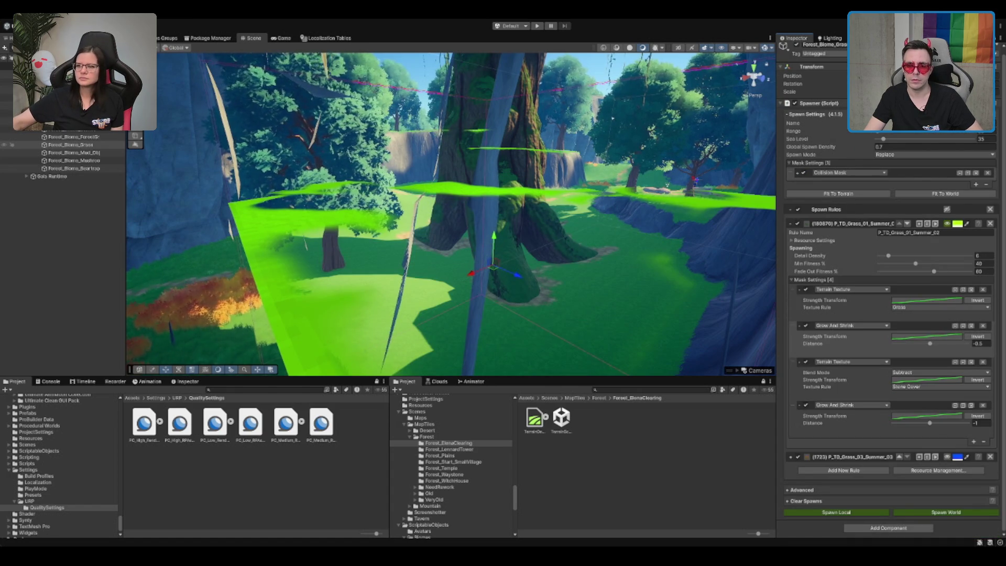
click(833, 211)
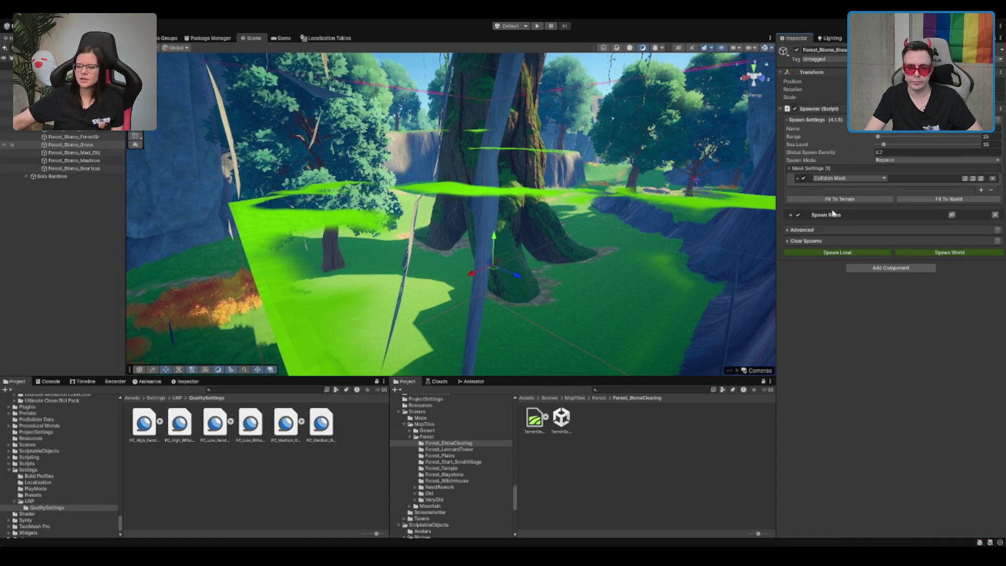
click(847, 217)
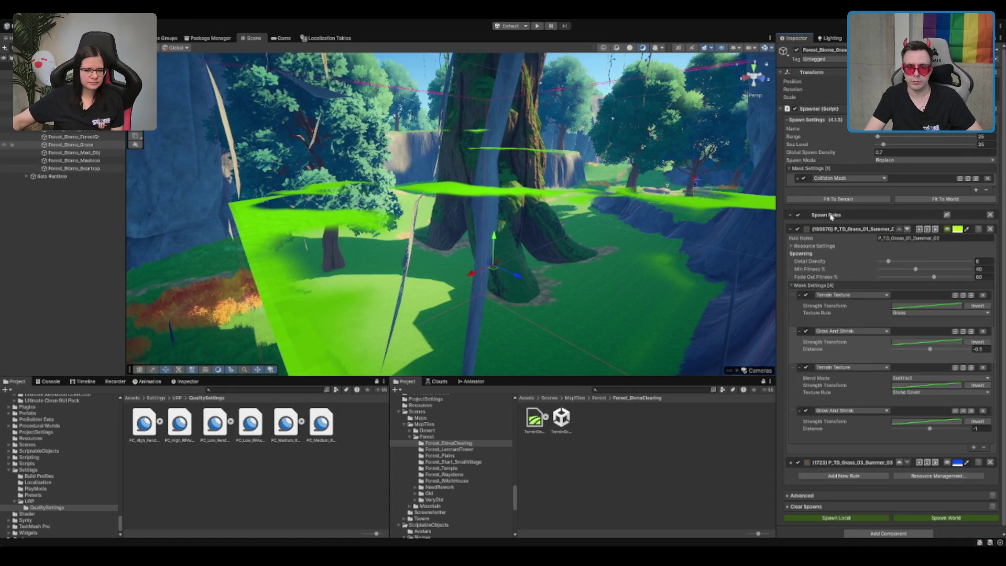
click(798, 178)
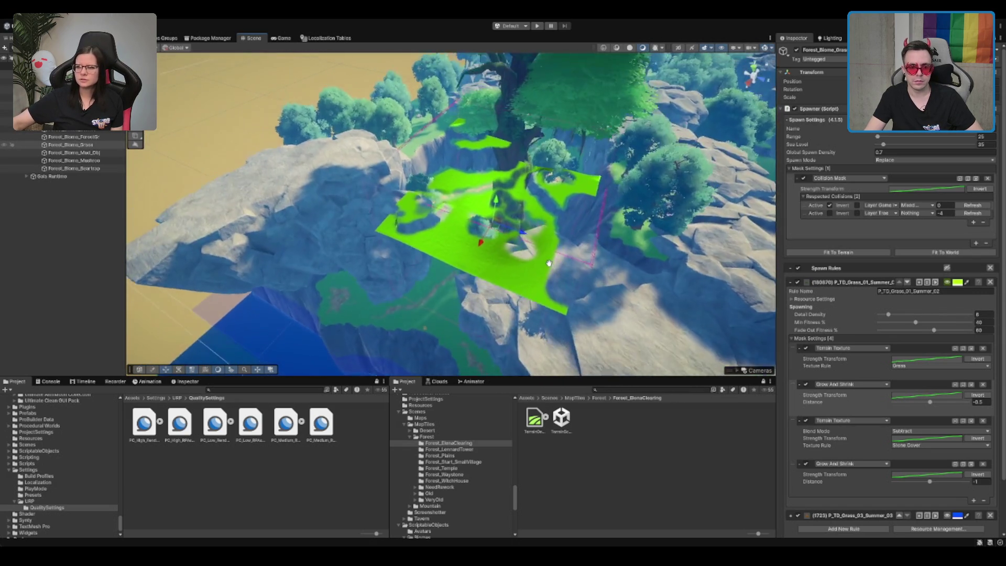
mouse_move(548, 263)
mouse_down()
mouse_move(537, 283)
mouse_move(524, 269)
mouse_move(500, 301)
mouse_move(524, 275)
mouse_up()
drag(472, 255, 500, 279)
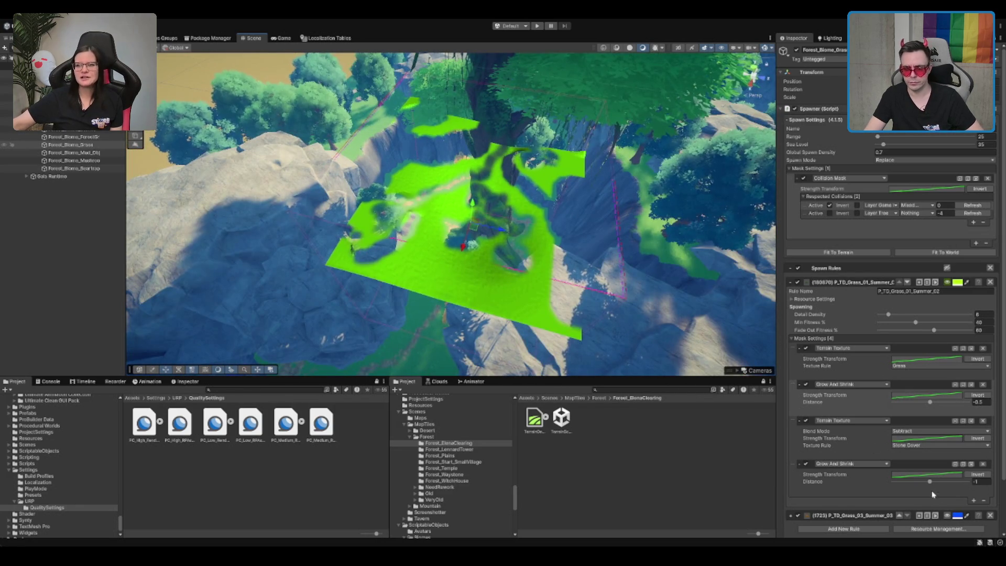
scroll(935, 502, down, 3)
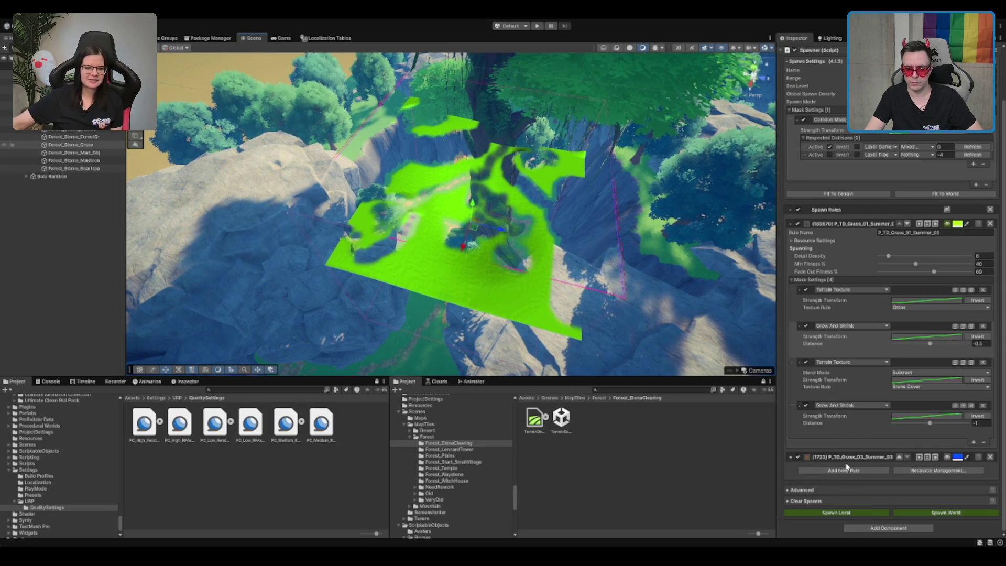
Expand the P_TD_Grass_03_Summer_03 rule, view the cliff base, and run Spawn World
click(792, 459)
scroll(883, 407, down, 12)
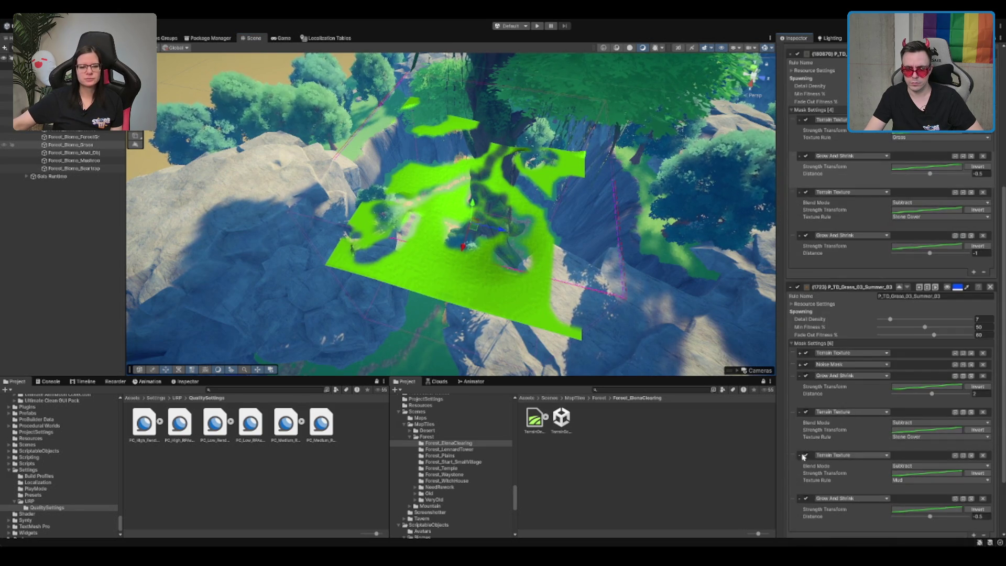
scroll(884, 406, down, 2)
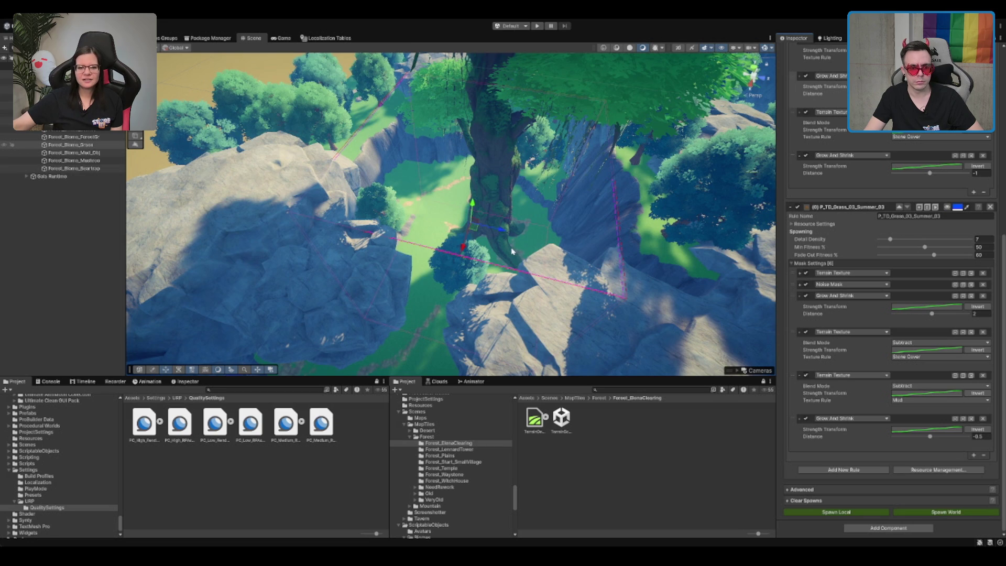
scroll(510, 251, up, 10)
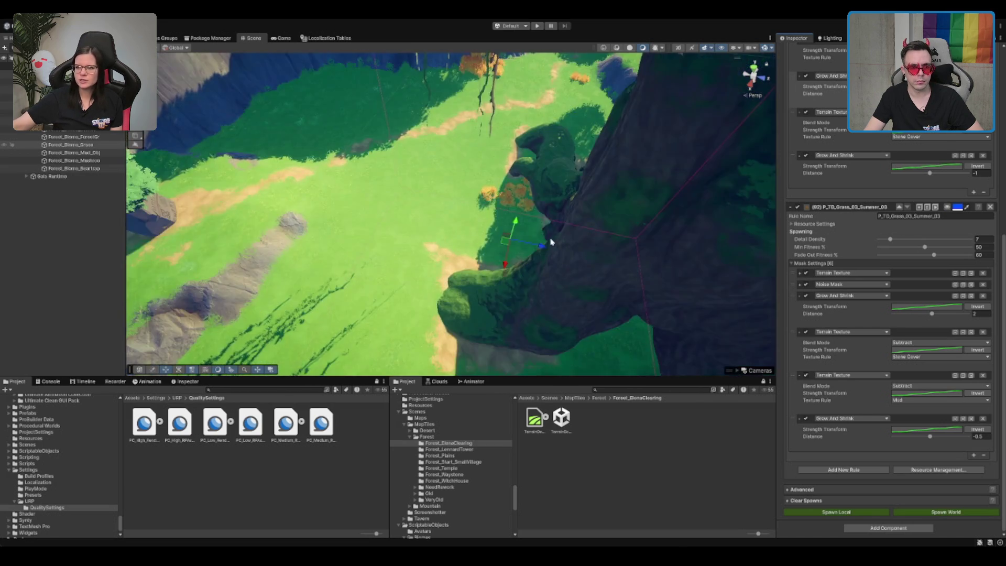
mouse_move(550, 242)
mouse_down()
mouse_move(492, 164)
mouse_move(498, 198)
mouse_move(263, 227)
mouse_move(512, 231)
mouse_move(543, 220)
mouse_move(578, 253)
mouse_move(411, 186)
mouse_move(399, 196)
mouse_move(639, 195)
mouse_move(571, 145)
mouse_move(524, 209)
mouse_up()
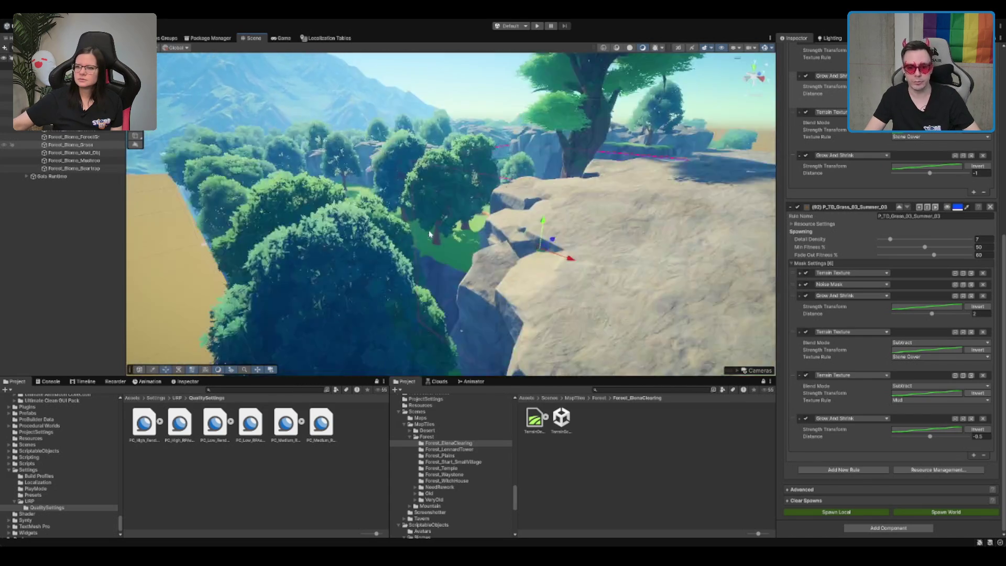
click(975, 512)
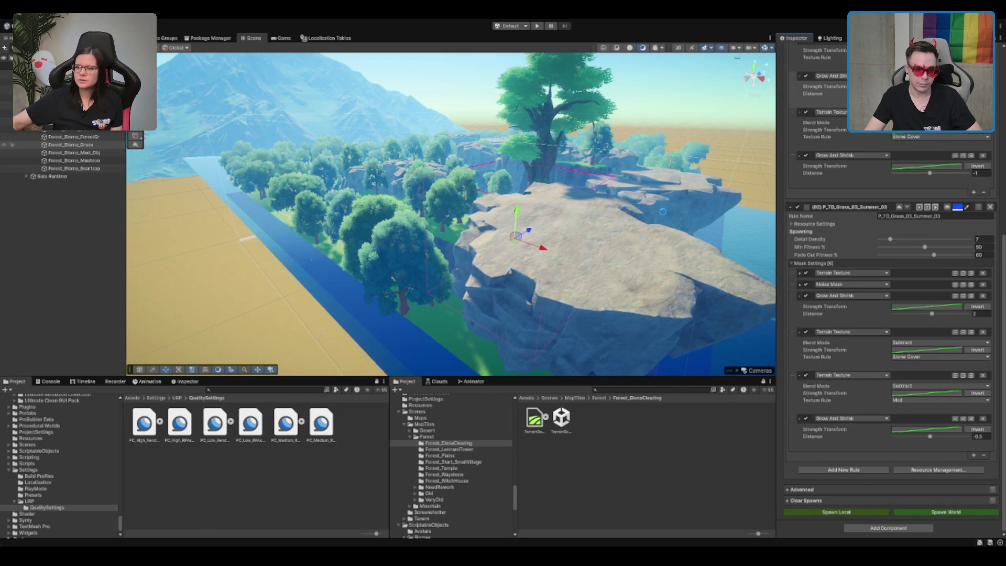
Fly the camera under the tree branches and select the Terrain for texture painting
mouse_move(593, 208)
mouse_down()
mouse_move(662, 164)
mouse_move(473, 135)
mouse_move(403, 117)
mouse_move(354, 88)
mouse_move(366, 131)
mouse_move(426, 175)
mouse_move(380, 211)
mouse_move(567, 196)
mouse_move(368, 189)
mouse_move(418, 186)
mouse_move(470, 229)
mouse_move(509, 235)
mouse_up()
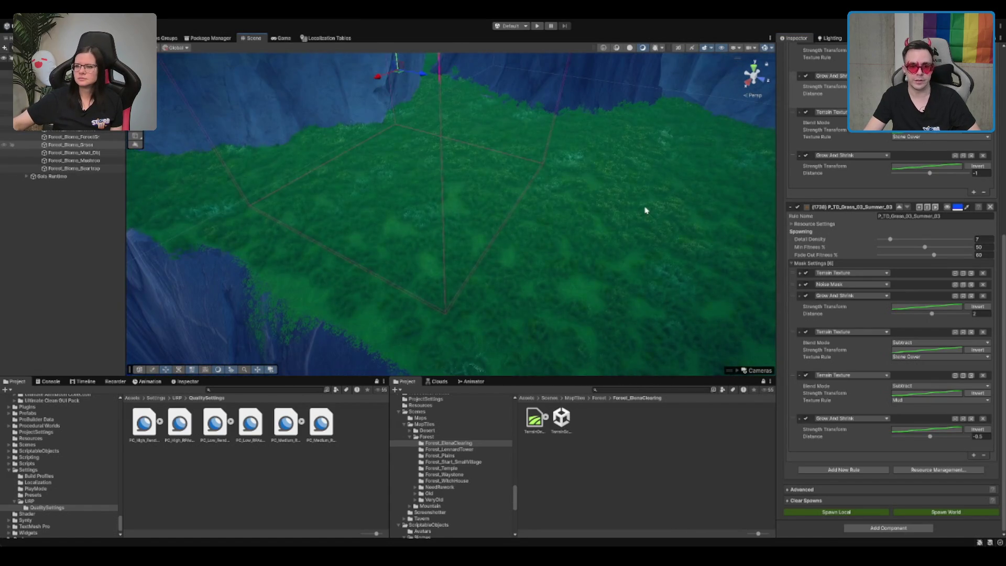
click(645, 209)
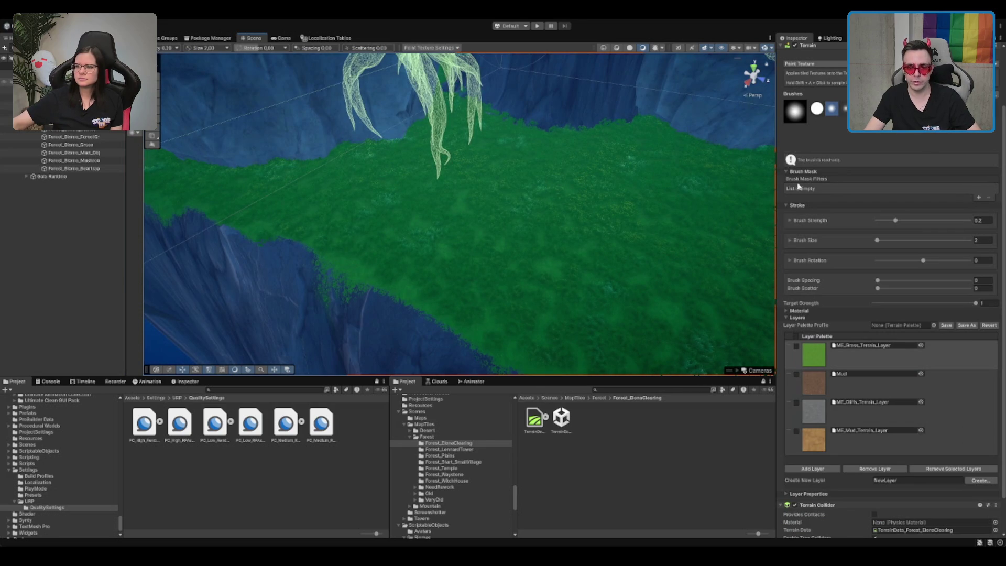
Switch the Terrain to Paint Details with a Brush Size of 5
click(912, 52)
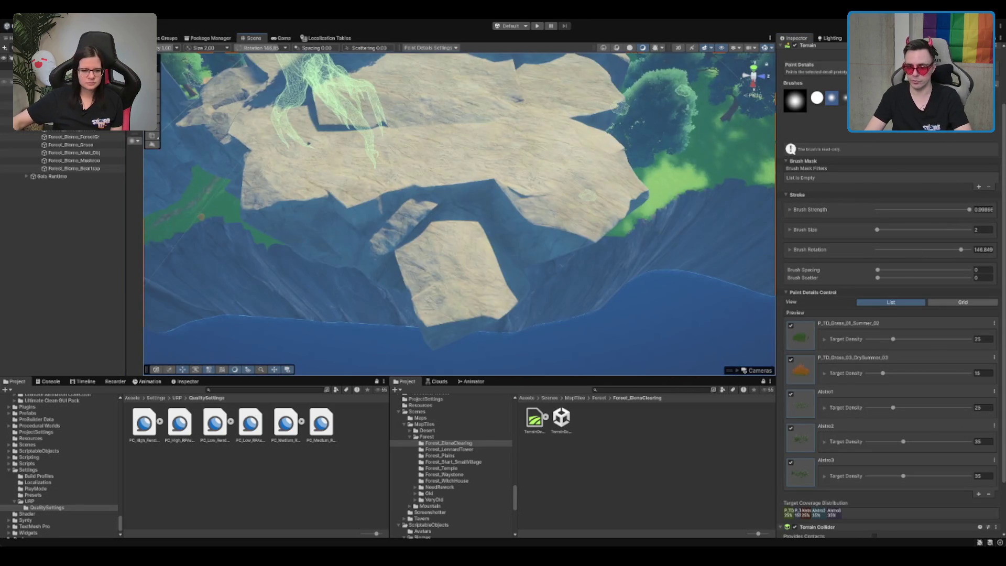
click(982, 229)
text(5)
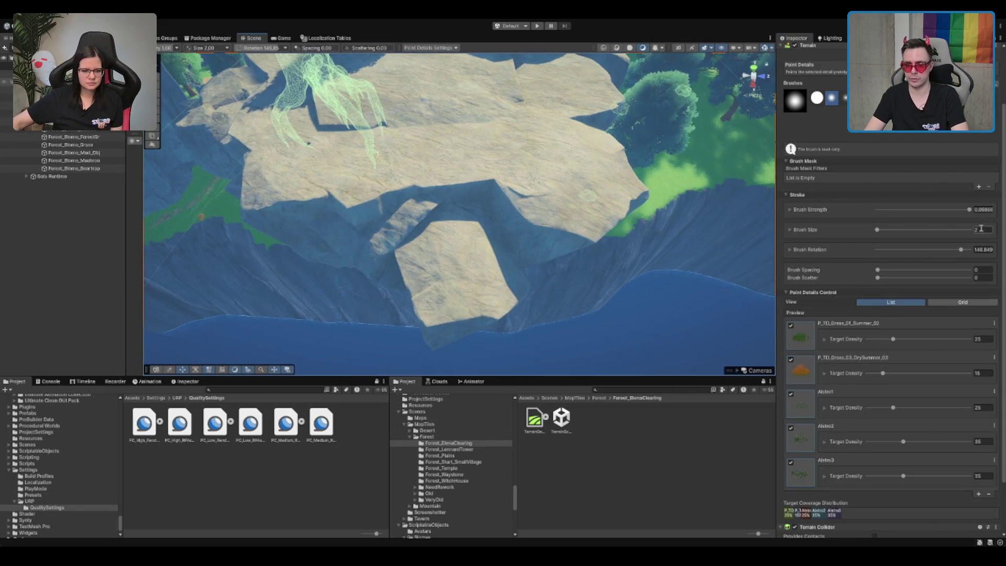
Navigate over the orange bushes and cliffs and repaint grass details along the slope
scroll(484, 233, up, 3)
mouse_move(484, 232)
mouse_down()
mouse_move(456, 209)
mouse_move(471, 196)
mouse_move(563, 182)
mouse_move(534, 189)
mouse_up()
mouse_move(604, 211)
mouse_down()
mouse_move(611, 260)
mouse_move(595, 270)
mouse_move(515, 216)
mouse_move(543, 240)
mouse_up()
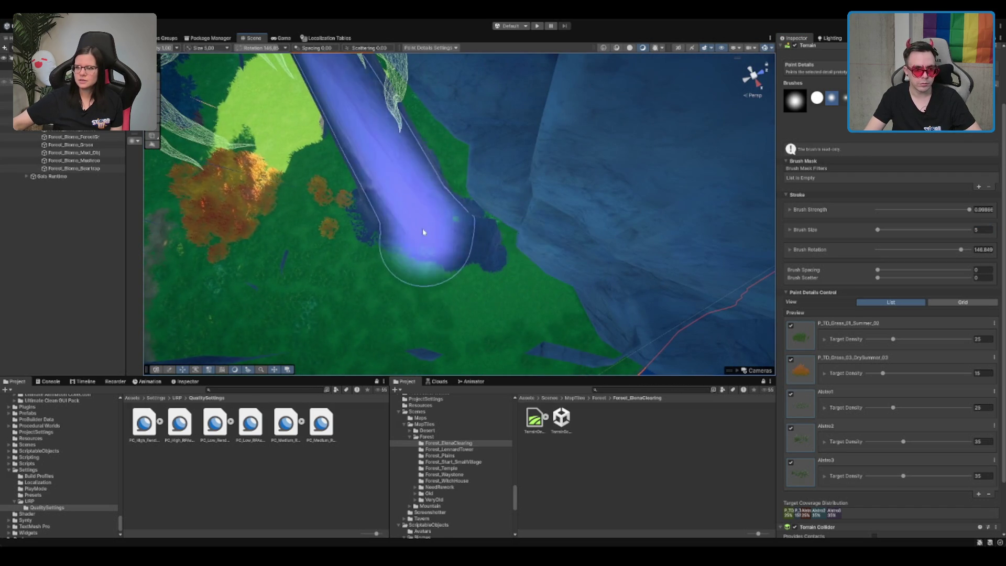
mouse_move(497, 215)
mouse_down()
mouse_move(567, 220)
mouse_move(624, 209)
mouse_move(457, 274)
mouse_move(376, 285)
mouse_move(354, 253)
mouse_move(471, 240)
mouse_move(577, 204)
mouse_move(534, 171)
mouse_move(341, 189)
mouse_move(404, 168)
mouse_move(363, 142)
mouse_up()
mouse_move(483, 154)
mouse_down()
mouse_move(583, 155)
mouse_move(524, 143)
mouse_up()
scroll(449, 133, up, 5)
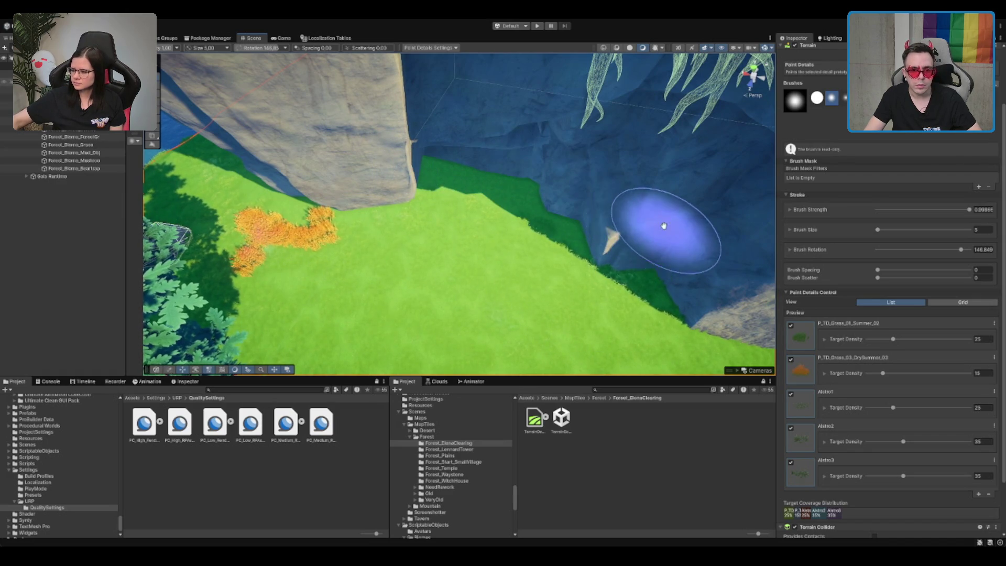
drag(666, 230, 610, 208)
mouse_move(641, 253)
mouse_down()
mouse_move(629, 220)
mouse_move(561, 224)
mouse_move(464, 197)
mouse_up()
mouse_move(639, 236)
mouse_down()
mouse_move(558, 219)
mouse_move(549, 174)
mouse_move(485, 231)
mouse_move(458, 238)
mouse_move(496, 222)
mouse_move(521, 225)
mouse_move(520, 258)
mouse_move(548, 278)
mouse_move(510, 247)
mouse_up()
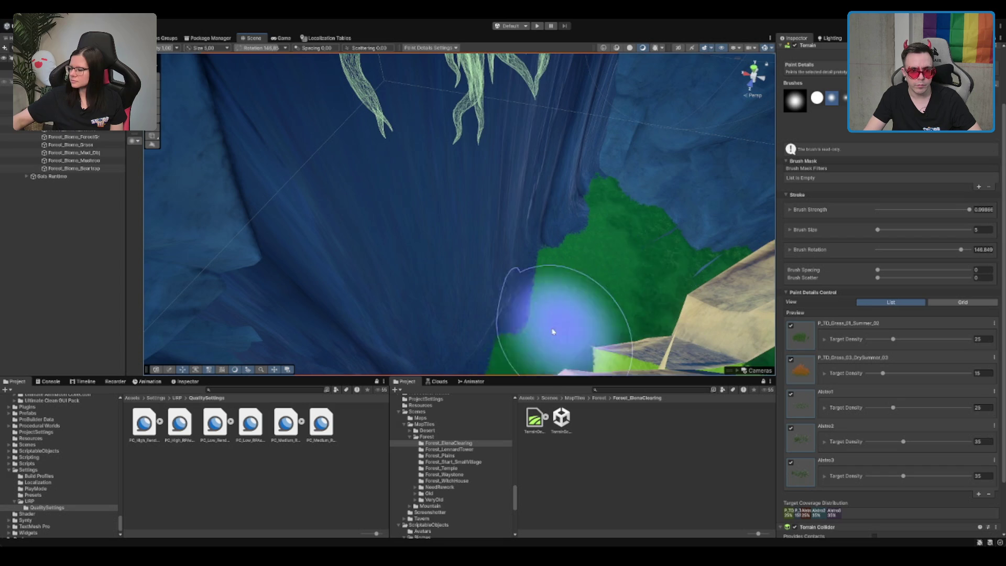
mouse_move(658, 222)
mouse_down()
mouse_move(579, 197)
mouse_move(336, 234)
mouse_up()
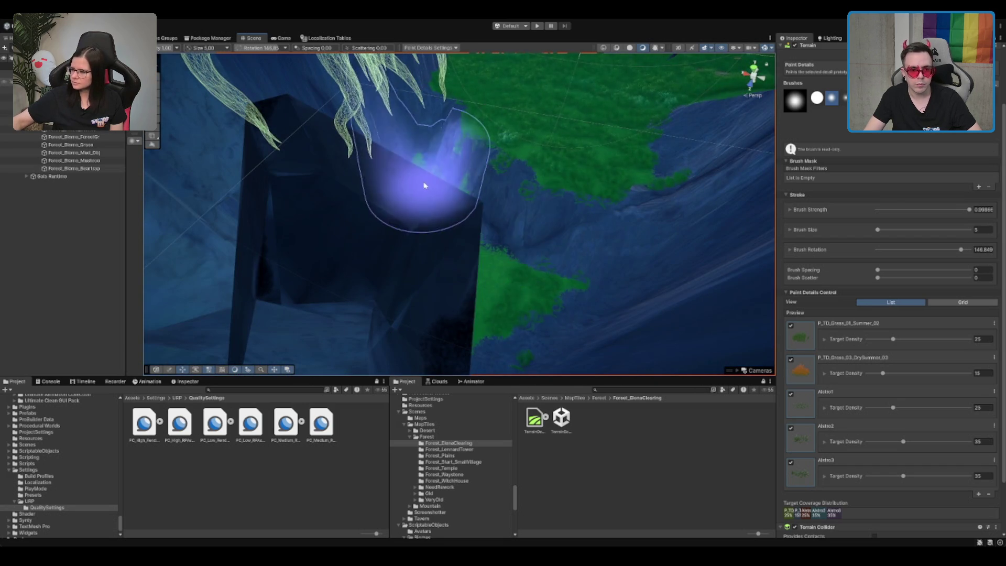
mouse_move(504, 293)
mouse_down()
mouse_move(520, 265)
mouse_move(516, 291)
mouse_move(520, 261)
mouse_move(662, 225)
mouse_move(489, 168)
mouse_move(663, 168)
mouse_move(423, 202)
mouse_up()
mouse_move(286, 275)
mouse_down()
mouse_move(520, 233)
mouse_move(571, 192)
mouse_up()
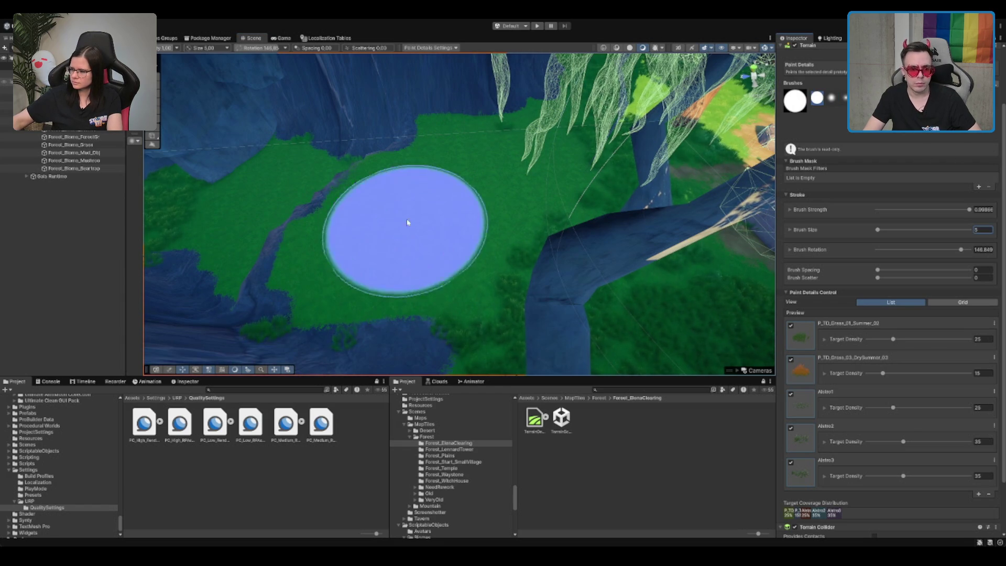
Zoom into the clearing and erase the orange bush detail
scroll(455, 120, down, 10)
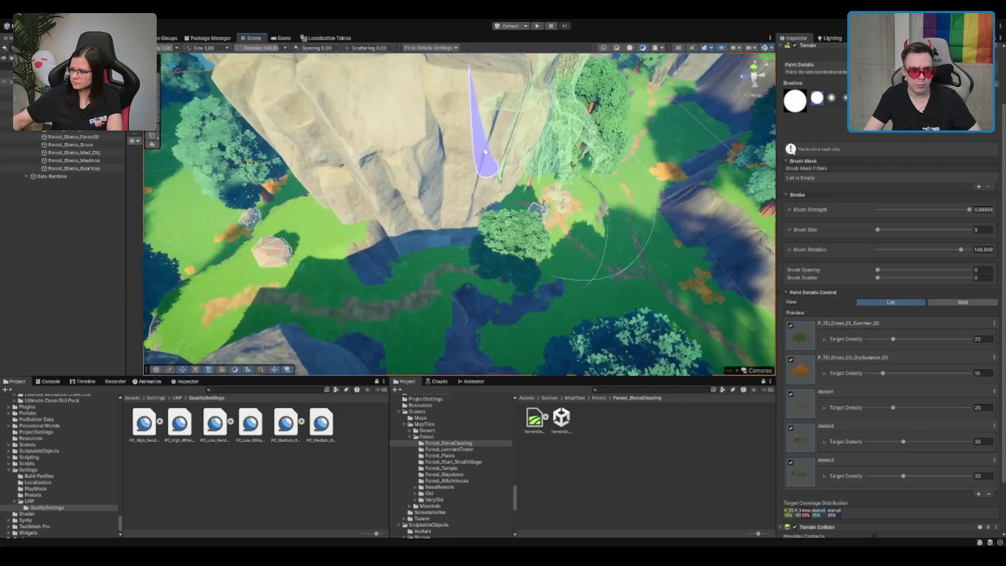
scroll(546, 129, up, 10)
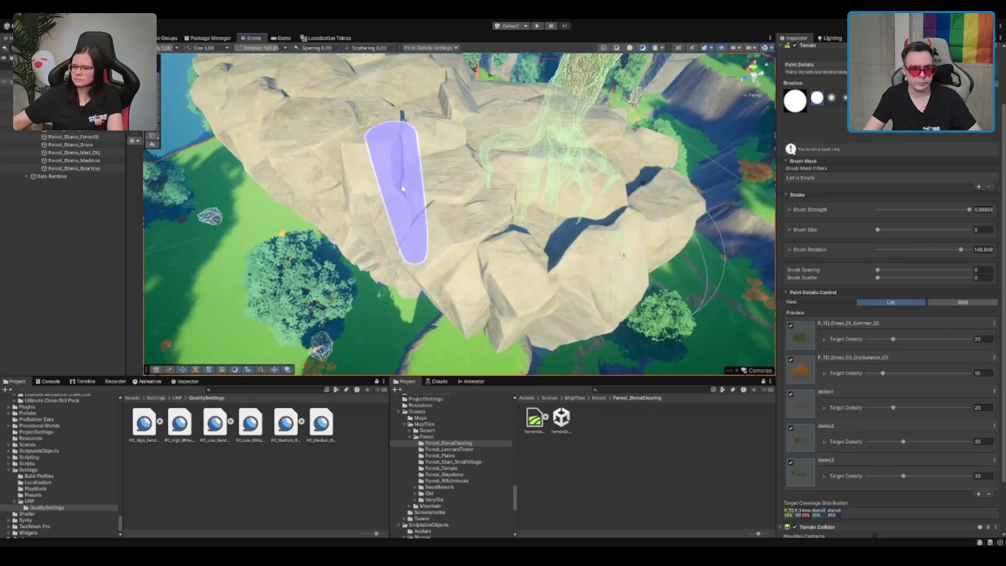
scroll(402, 189, up, 10)
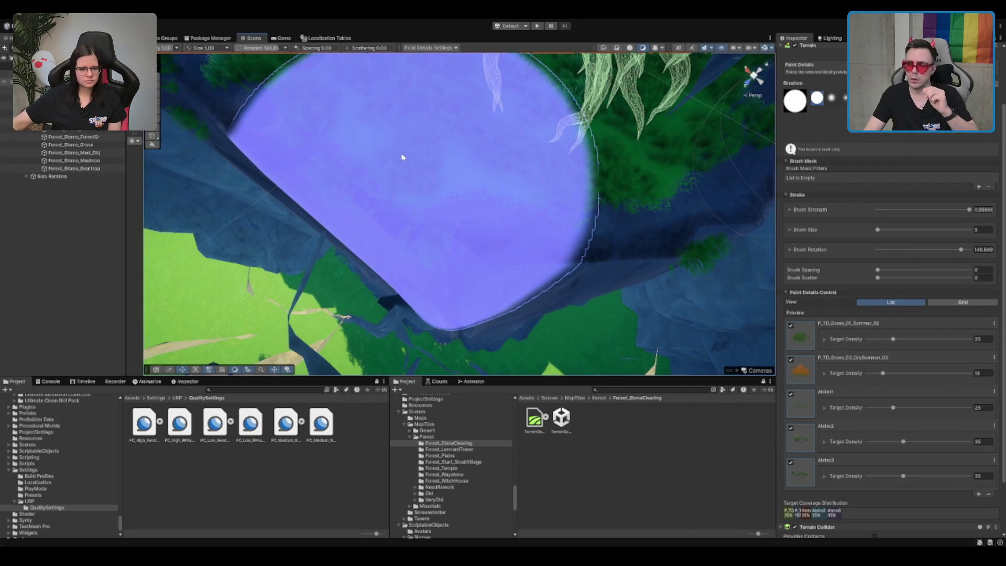
scroll(403, 157, up, 10)
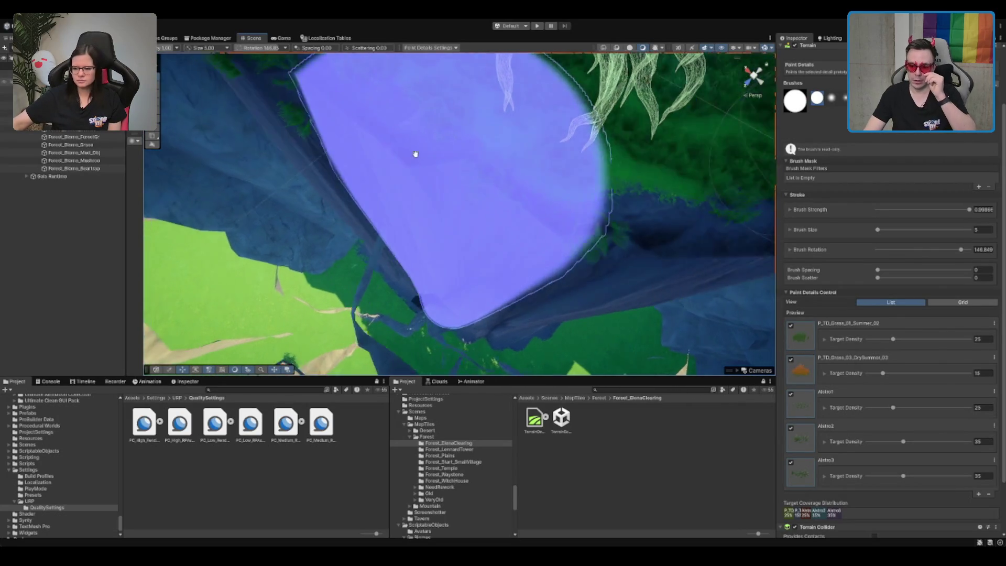
scroll(480, 150, up, 10)
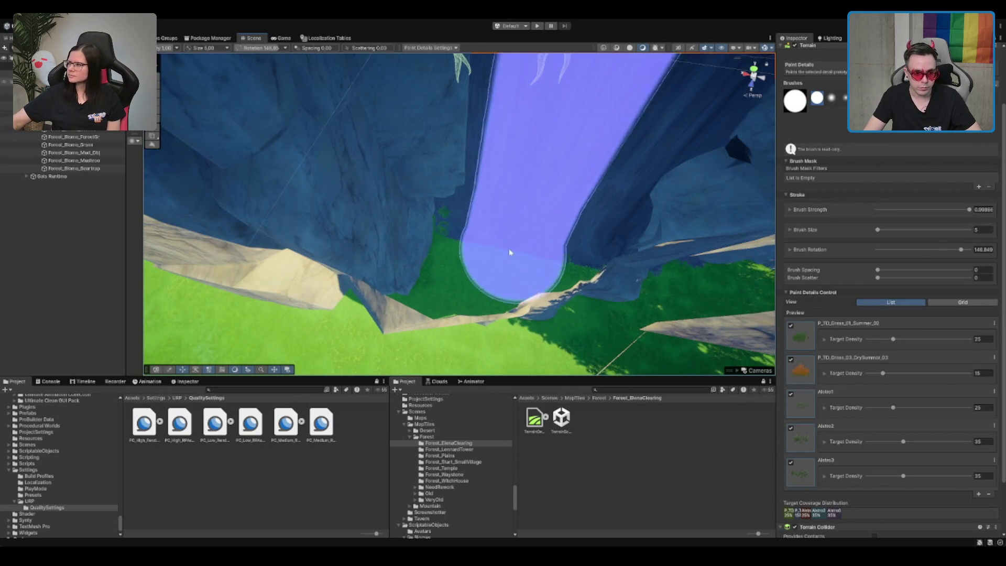
scroll(389, 220, up, 8)
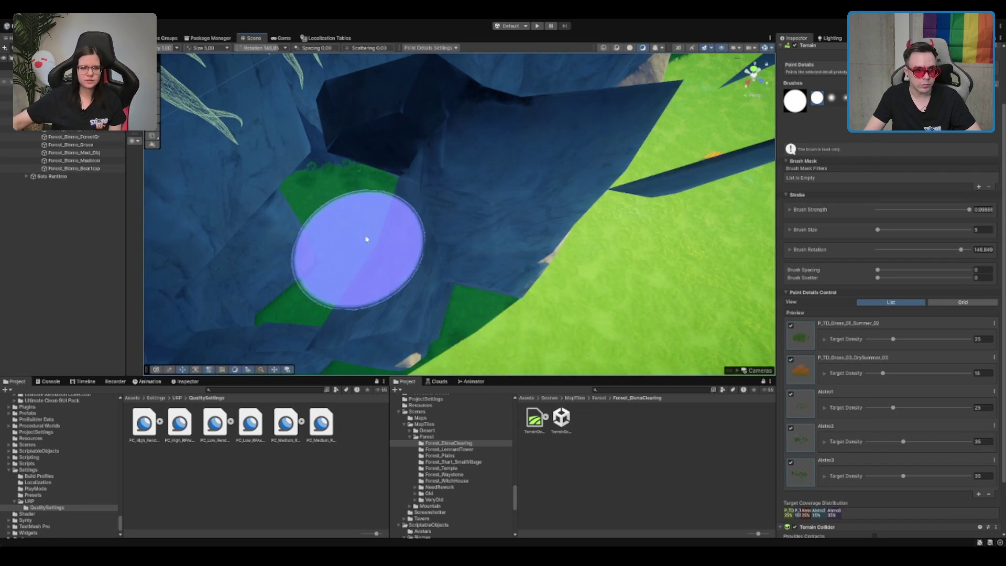
scroll(396, 188, up, 3)
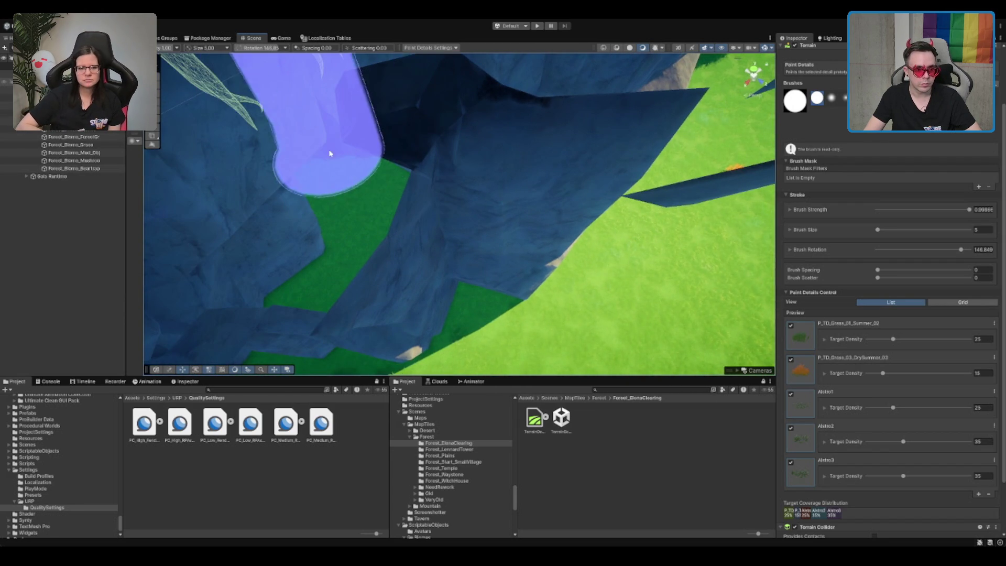
scroll(332, 153, up, 10)
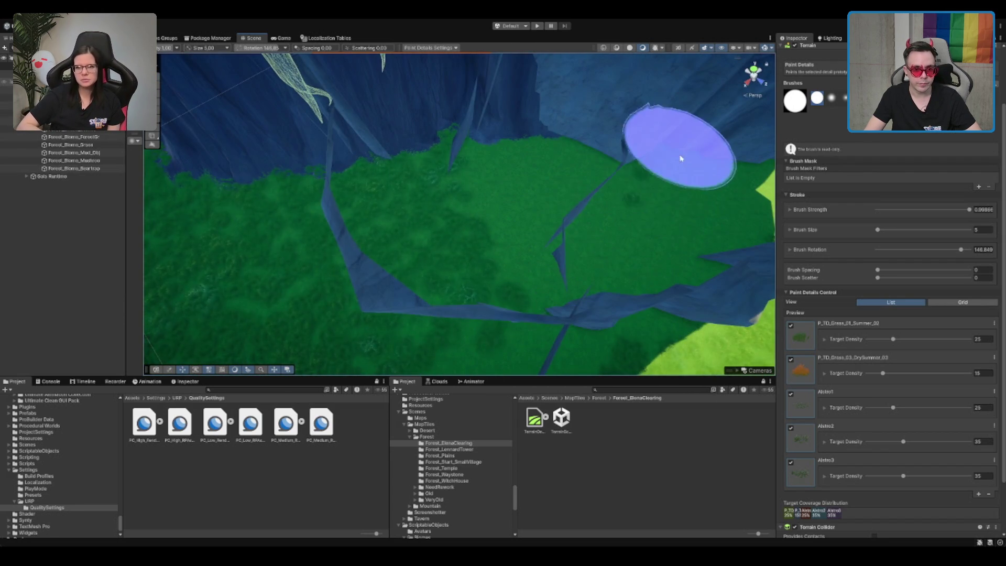
scroll(331, 187, up, 10)
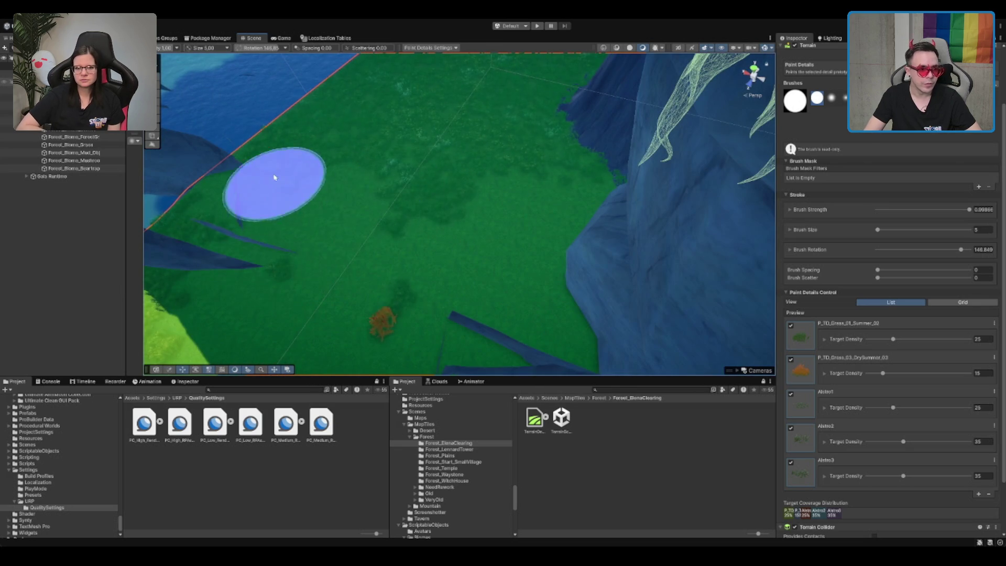
shift+drag(377, 325, 404, 314)
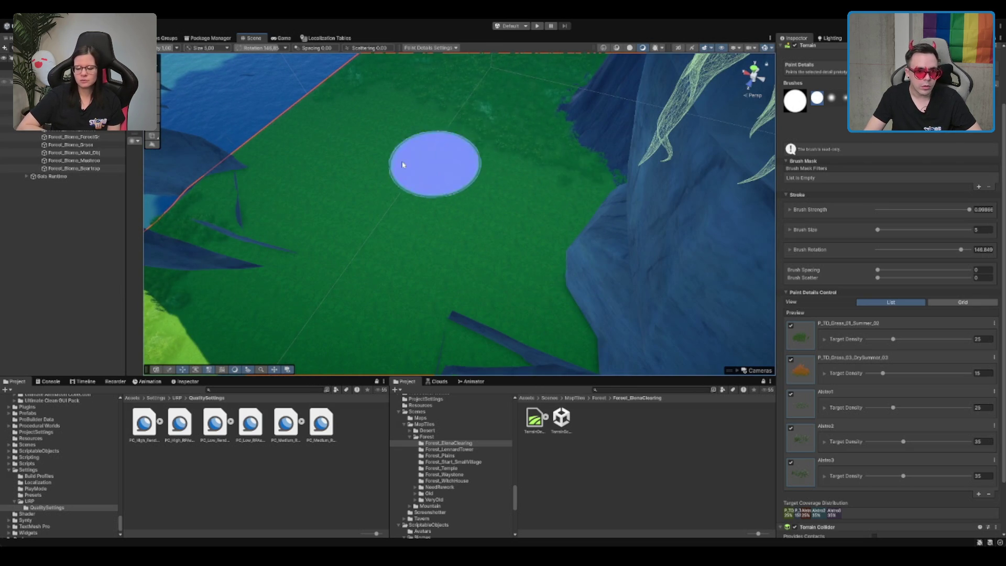
Paint even grass over the patchy ground up to the cliff, then orbit to the forested cliff edge
mouse_move(531, 113)
alt+mouse_down()
mouse_move(573, 101)
mouse_move(420, 247)
mouse_move(532, 246)
mouse_move(435, 283)
alt+mouse_up()
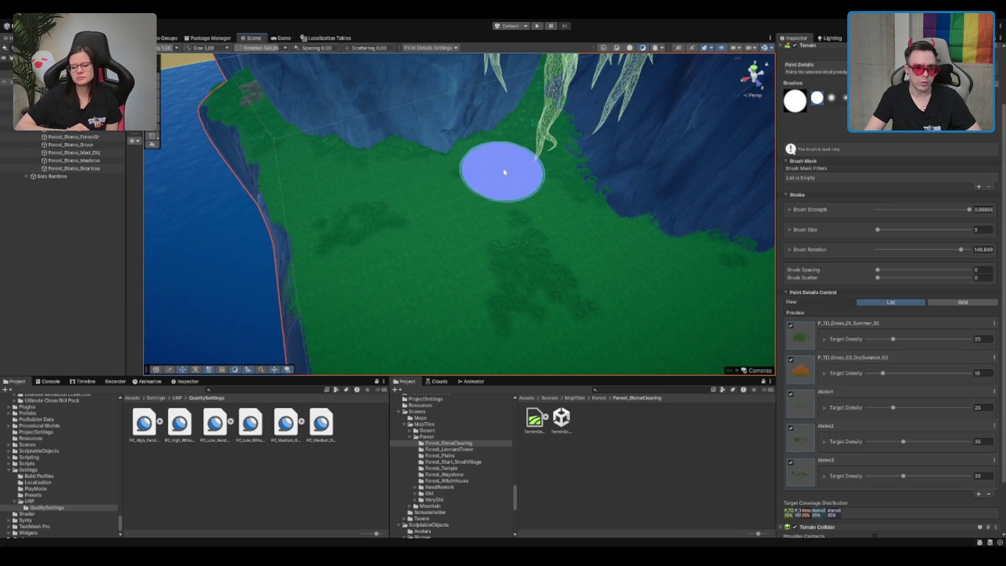
mouse_move(429, 207)
mouse_down()
mouse_move(544, 322)
mouse_move(567, 146)
mouse_up()
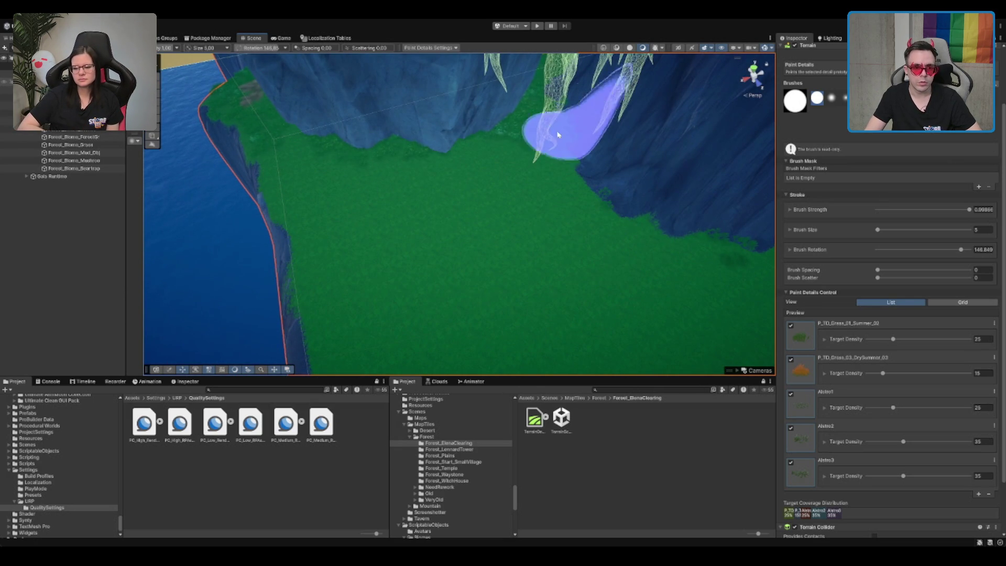
mouse_move(458, 159)
mouse_down()
mouse_move(506, 192)
mouse_move(538, 233)
mouse_move(609, 254)
mouse_move(563, 274)
mouse_move(445, 285)
mouse_move(506, 324)
mouse_up()
mouse_move(453, 297)
mouse_down()
mouse_move(365, 207)
mouse_move(521, 218)
mouse_move(383, 252)
mouse_up()
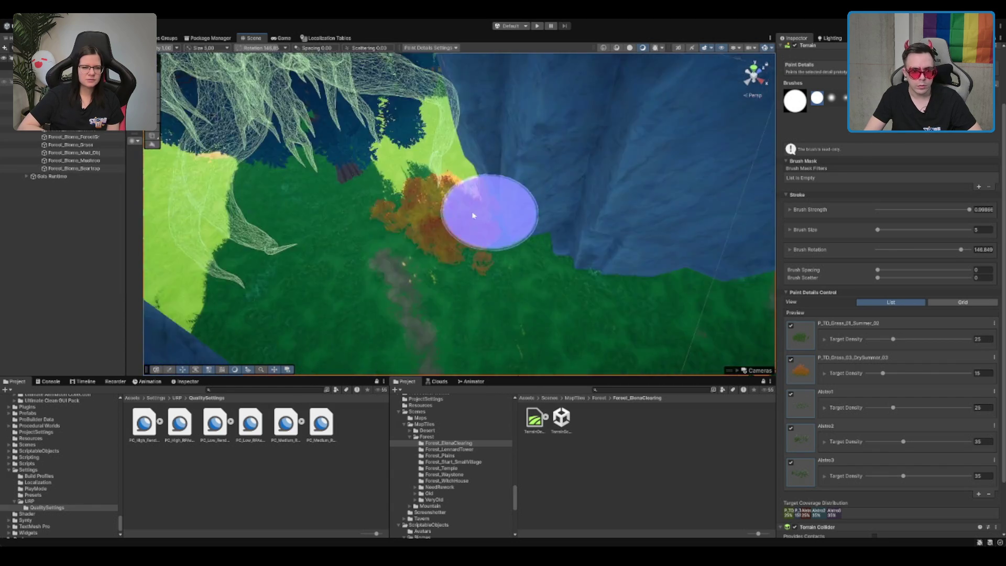
mouse_move(459, 218)
mouse_down()
mouse_move(570, 213)
mouse_move(291, 168)
mouse_move(457, 246)
mouse_up()
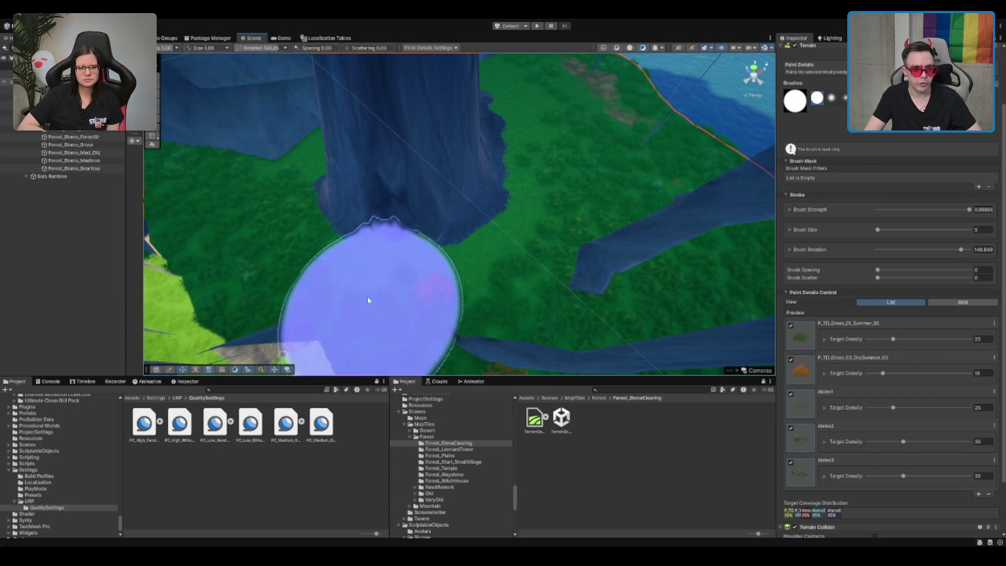
mouse_move(177, 150)
mouse_down()
mouse_move(415, 146)
mouse_move(399, 150)
mouse_move(512, 206)
mouse_move(403, 180)
mouse_move(584, 143)
mouse_move(595, 246)
mouse_move(316, 334)
mouse_move(579, 265)
mouse_move(460, 238)
mouse_move(594, 227)
mouse_move(512, 187)
mouse_move(494, 198)
mouse_move(485, 166)
mouse_move(498, 164)
mouse_move(422, 174)
mouse_up()
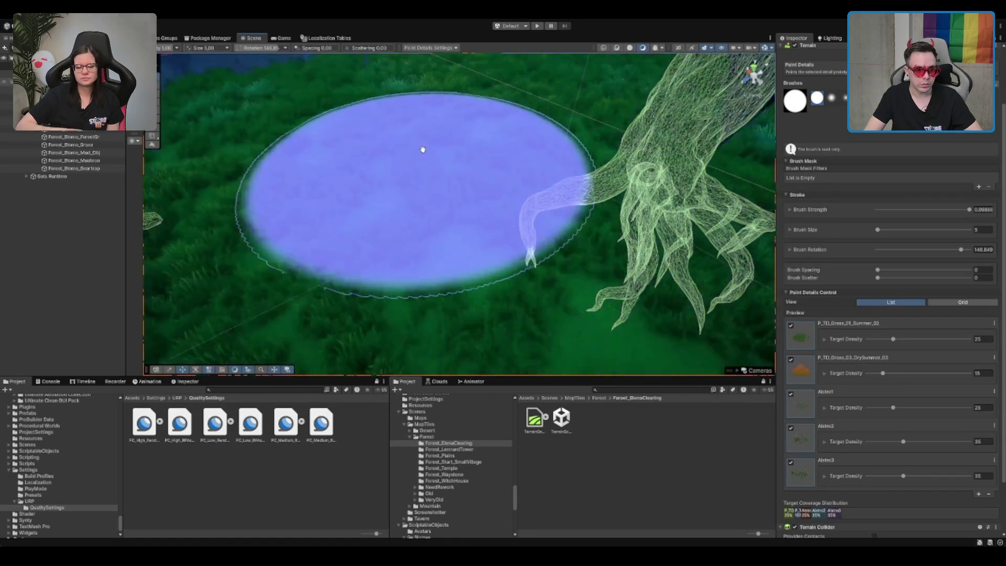
scroll(423, 152, down, 8)
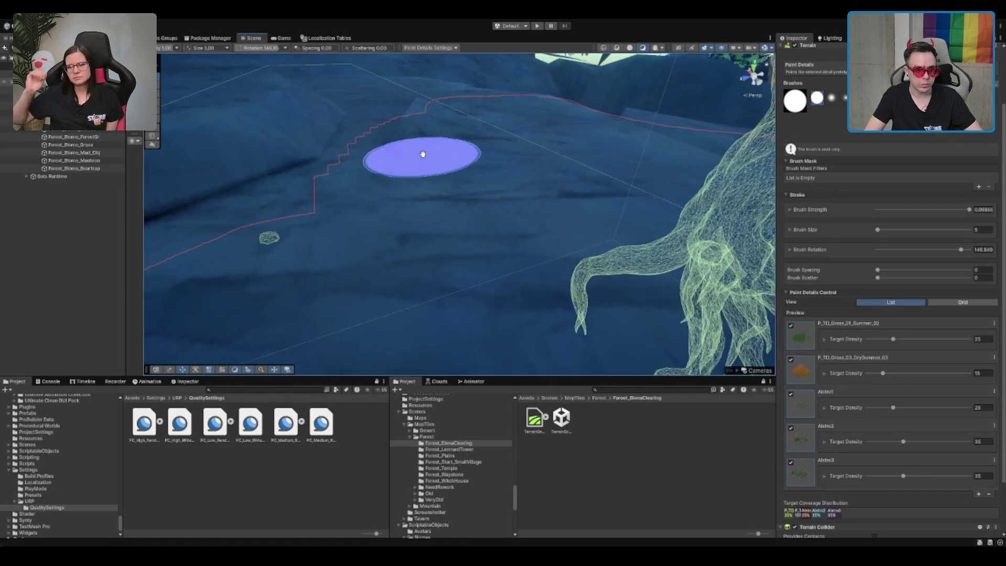
scroll(422, 154, up, 5)
scroll(485, 157, up, 4)
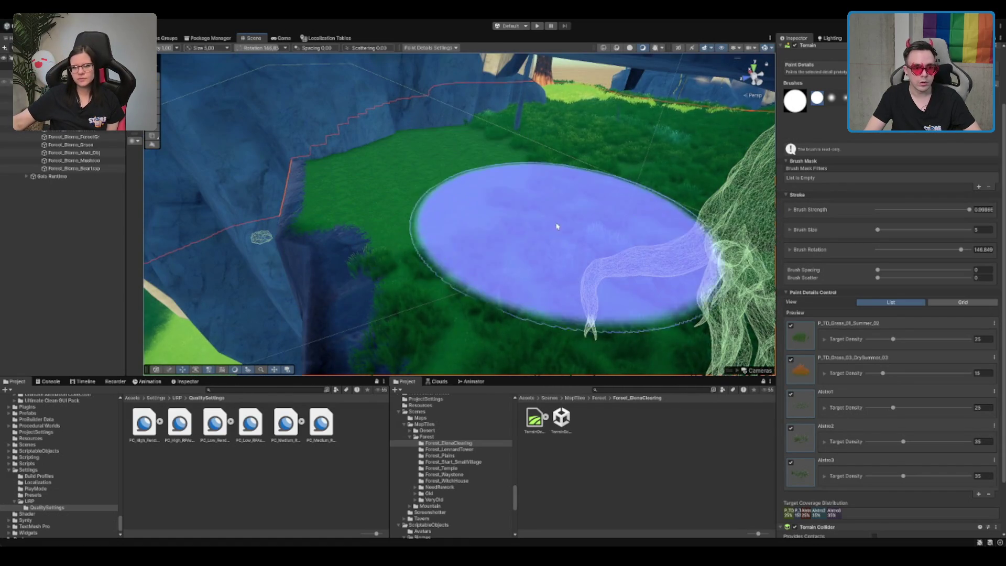
drag(469, 239, 422, 190)
mouse_move(359, 199)
mouse_down()
mouse_move(560, 337)
mouse_move(639, 280)
mouse_move(333, 255)
mouse_move(377, 225)
mouse_move(475, 208)
mouse_move(516, 158)
mouse_move(561, 146)
mouse_move(584, 202)
mouse_up()
scroll(561, 146, up, 5)
mouse_move(658, 157)
mouse_down()
mouse_move(444, 180)
mouse_move(500, 203)
mouse_move(494, 227)
mouse_move(473, 128)
mouse_move(497, 155)
mouse_up()
mouse_move(314, 224)
mouse_down()
mouse_move(464, 173)
mouse_move(325, 255)
mouse_up()
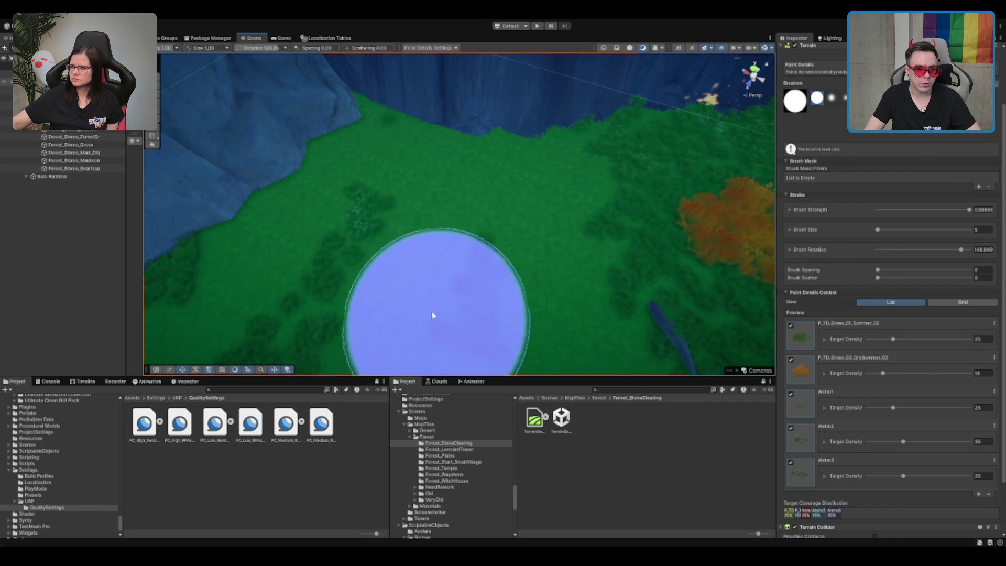
drag(512, 304, 554, 261)
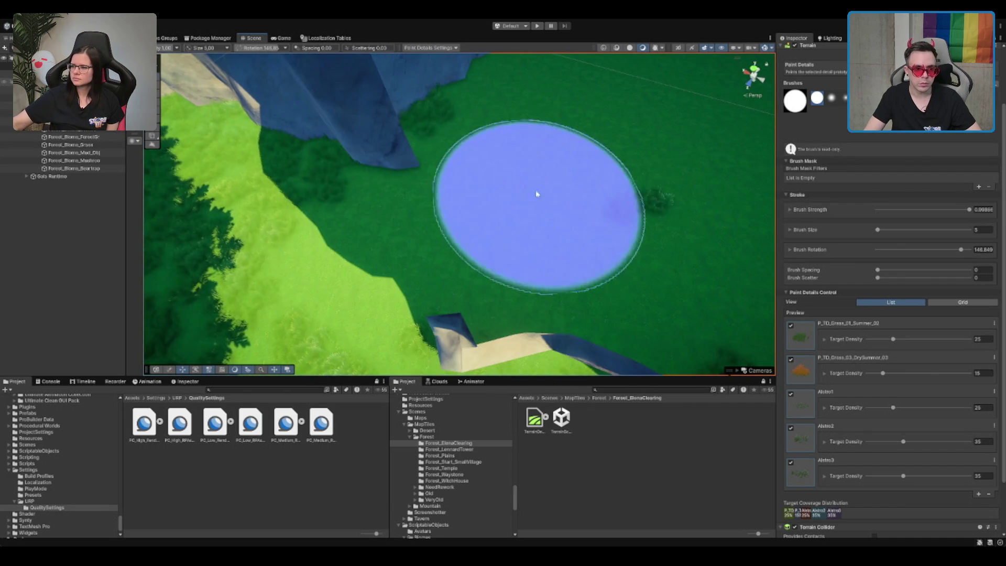
drag(646, 218, 656, 160)
scroll(656, 160, down, 10)
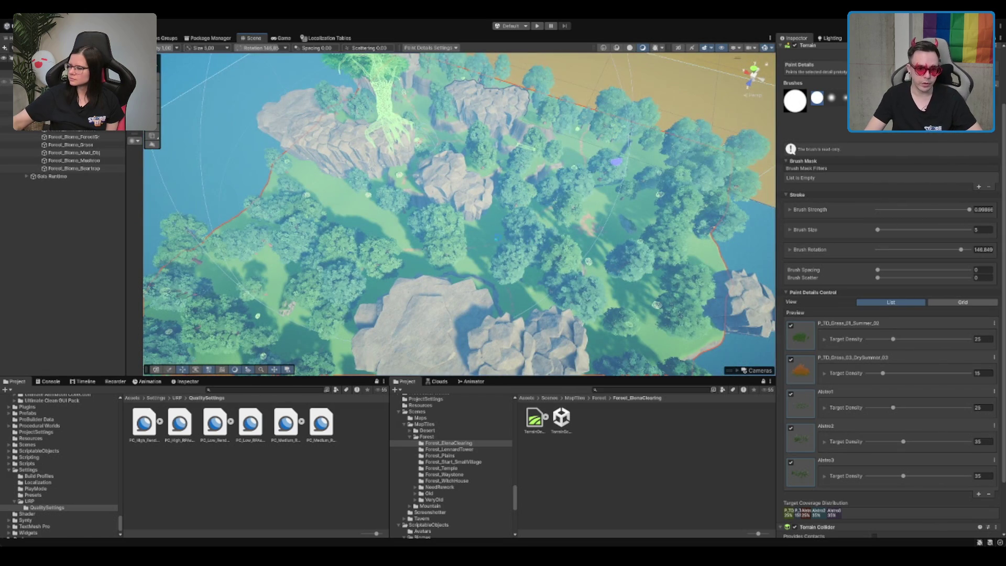
scroll(506, 237, up, 10)
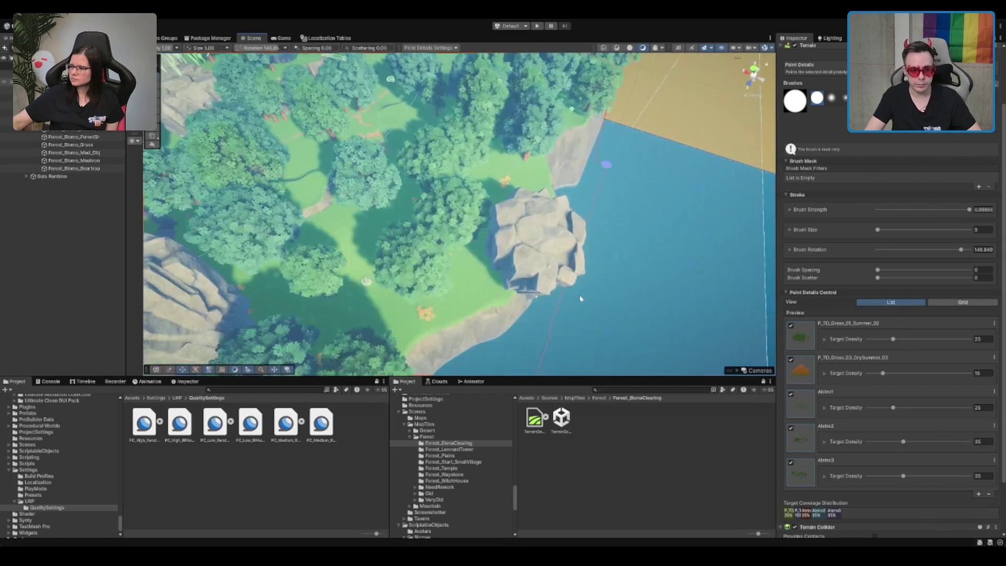
Zoom and turn the view to check grass over the cliff and path
scroll(394, 162, up, 3)
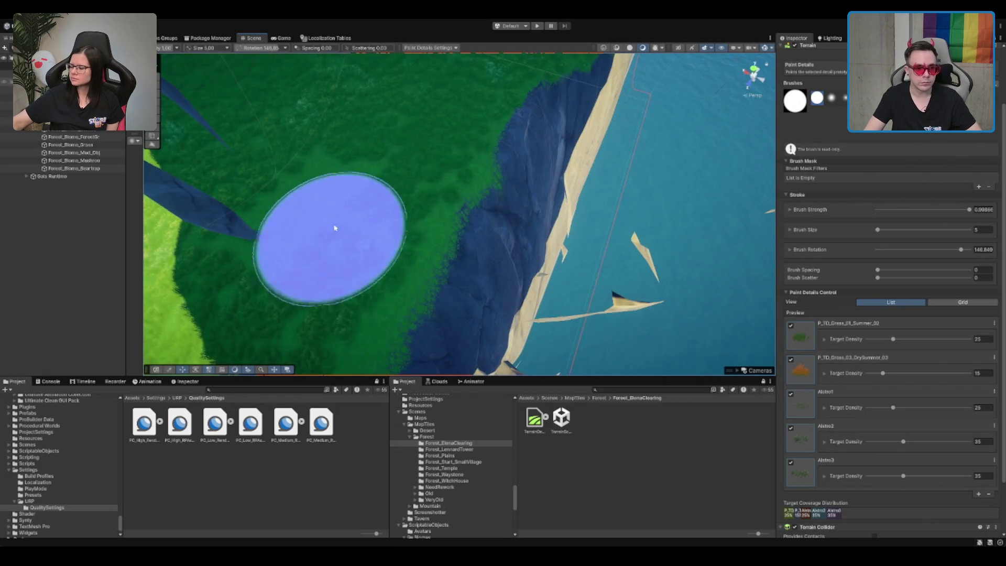
scroll(272, 233, down, 3)
scroll(512, 198, up, 10)
scroll(648, 139, up, 8)
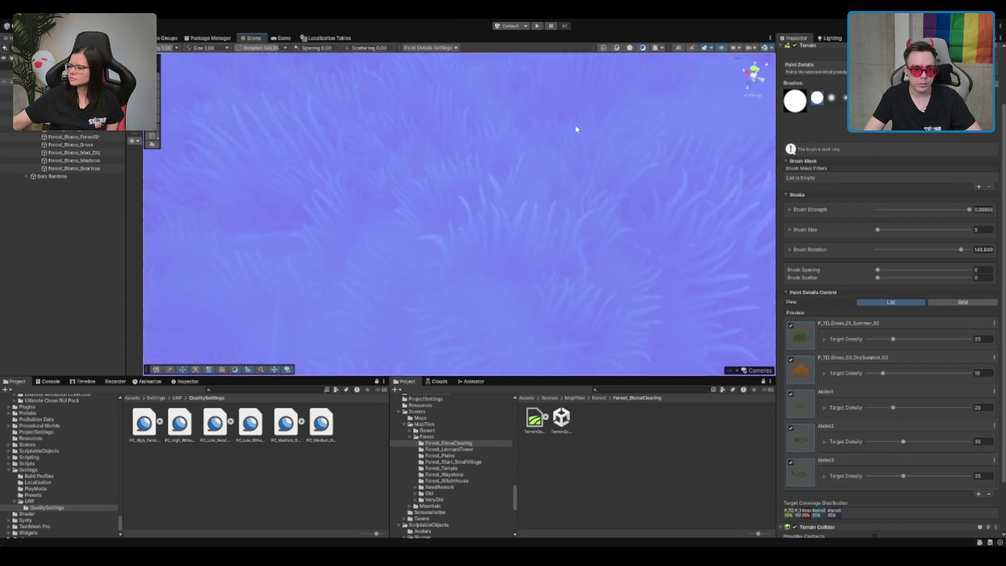
scroll(536, 146, down, 6)
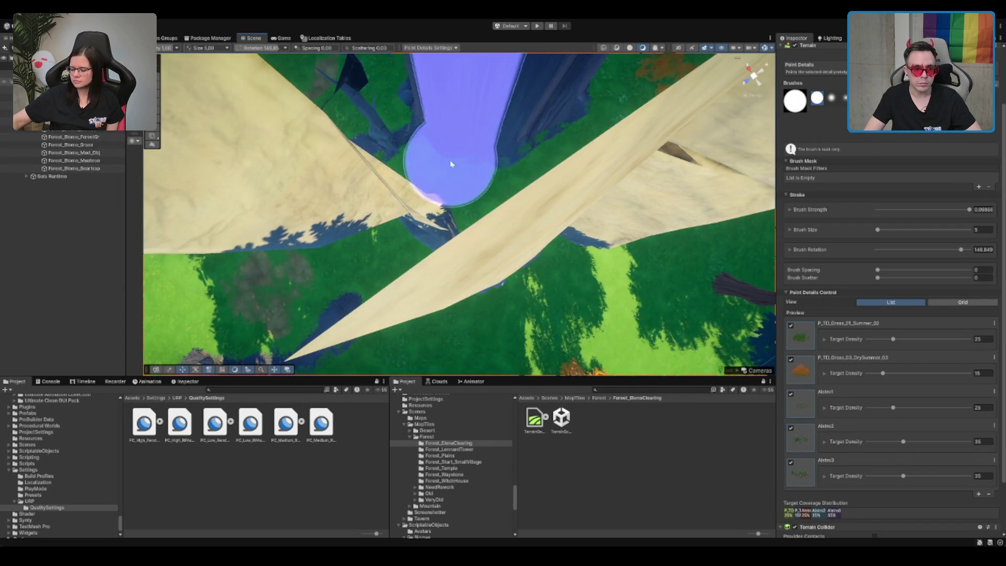
scroll(513, 189, down, 3)
scroll(532, 168, up, 5)
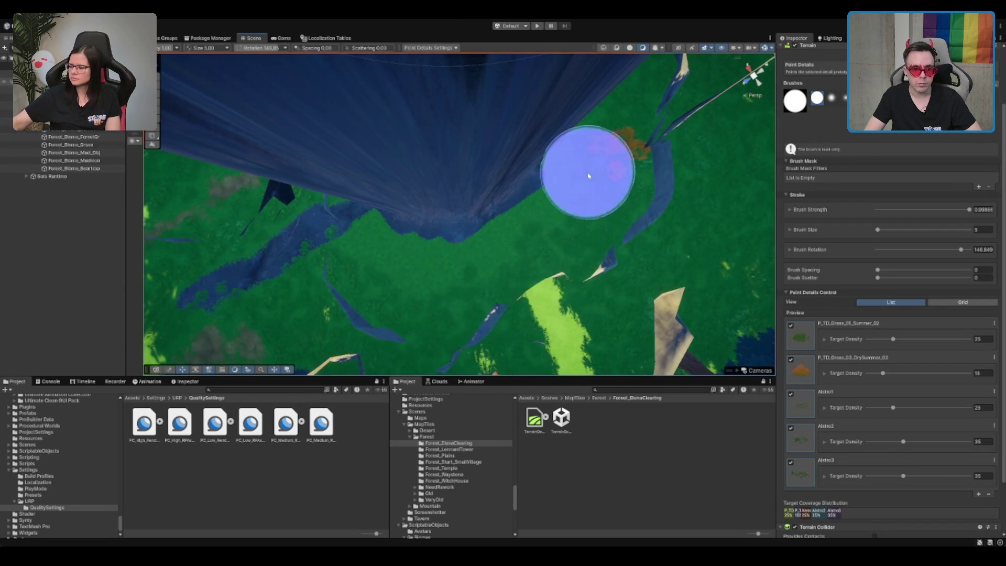
mouse_move(577, 201)
mouse_down()
mouse_move(476, 231)
mouse_move(476, 106)
mouse_move(486, 225)
mouse_move(446, 206)
mouse_move(473, 199)
mouse_move(462, 192)
mouse_up()
Pull back past the cliff, exit the painting tool and select the Cliff1_LOD0 rock
scroll(496, 209, down, 3)
scroll(456, 215, up, 4)
scroll(461, 191, down, 3)
scroll(461, 192, up, 3)
scroll(487, 189, up, 3)
scroll(623, 209, down, 3)
scroll(365, 208, up, 3)
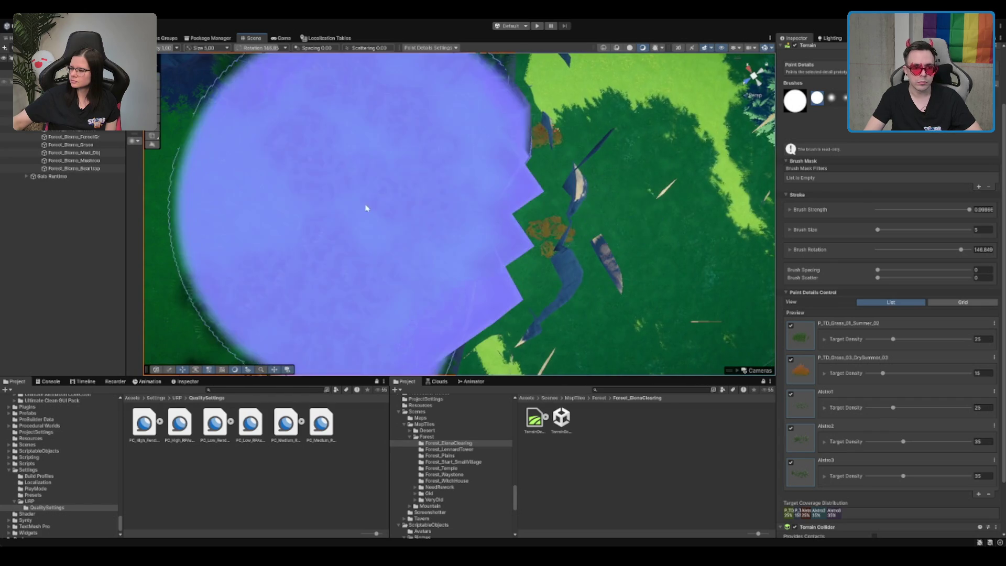
mouse_move(414, 240)
mouse_down()
mouse_move(366, 218)
mouse_move(521, 237)
mouse_move(523, 222)
mouse_move(511, 229)
mouse_move(572, 253)
mouse_move(588, 283)
mouse_move(579, 322)
mouse_move(529, 317)
mouse_move(531, 265)
mouse_move(513, 239)
mouse_up()
key(w)
click(513, 238)
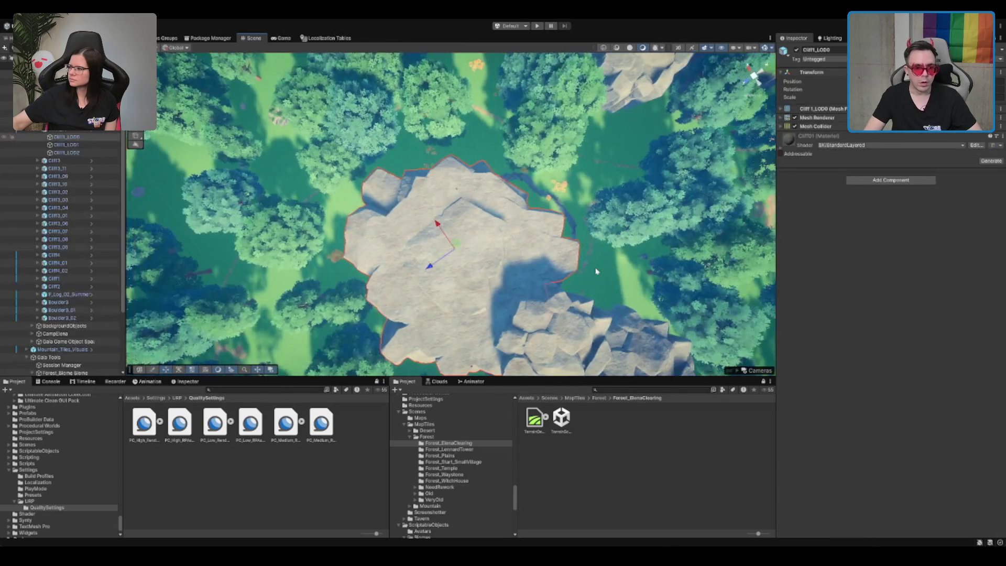
Deactivate Cliff1_LOD0 to expose the ground and reselect the terrain for detail painting
click(797, 49)
click(471, 146)
scroll(497, 158, up, 3)
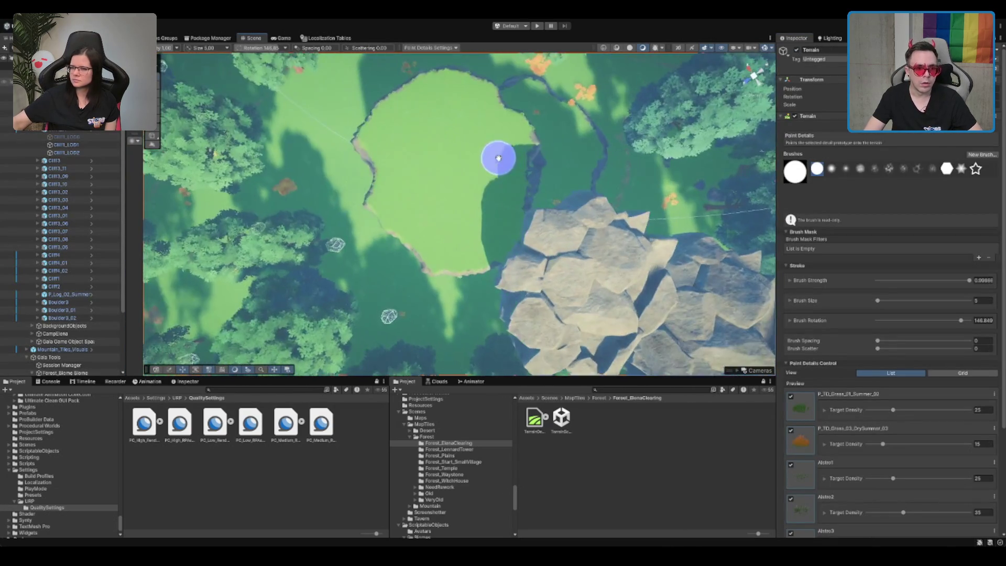
scroll(477, 196, up, 2)
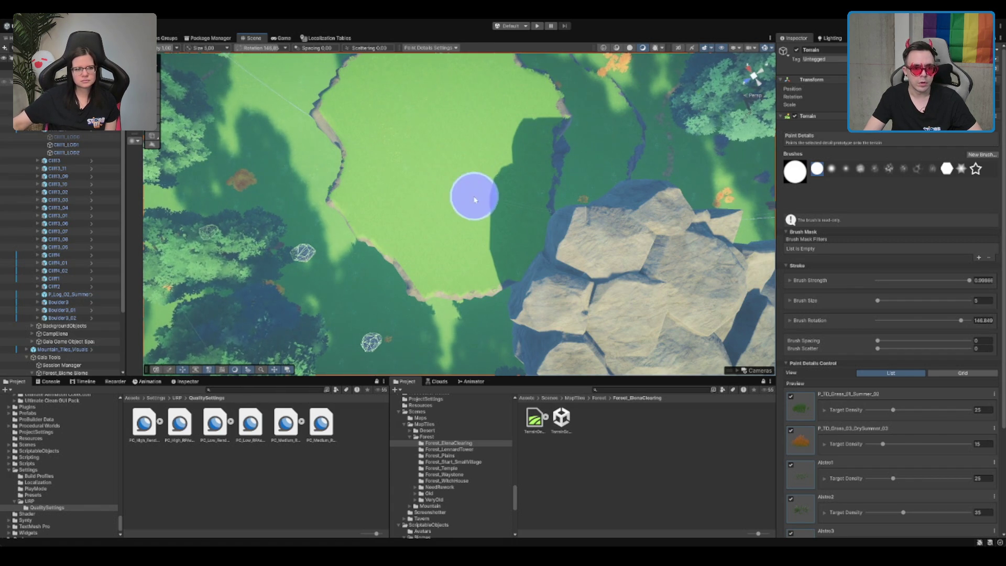
scroll(478, 192, up, 3)
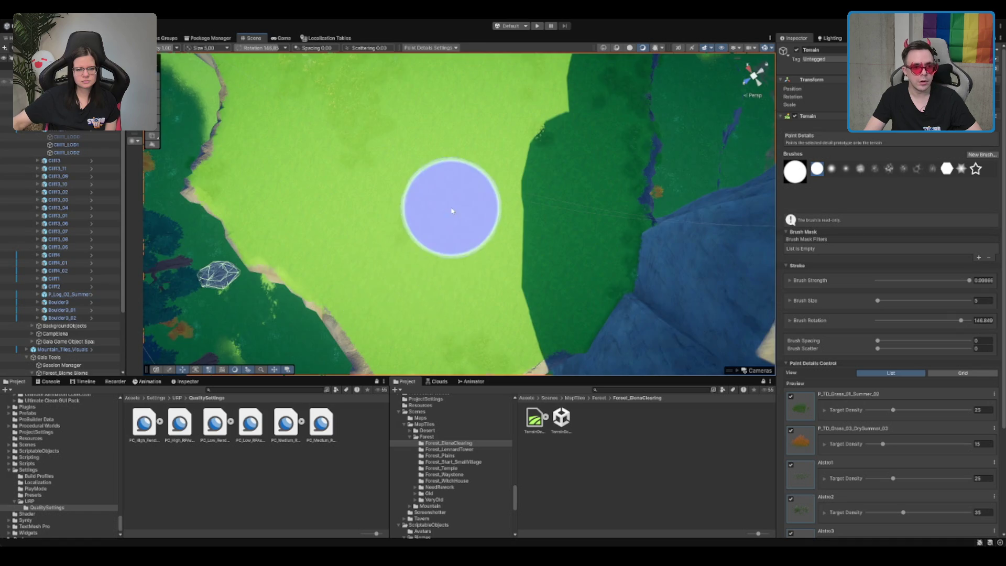
Frame the clearing, check the grass around the rocks, and exit the detail painting brush
drag(451, 212, 457, 319)
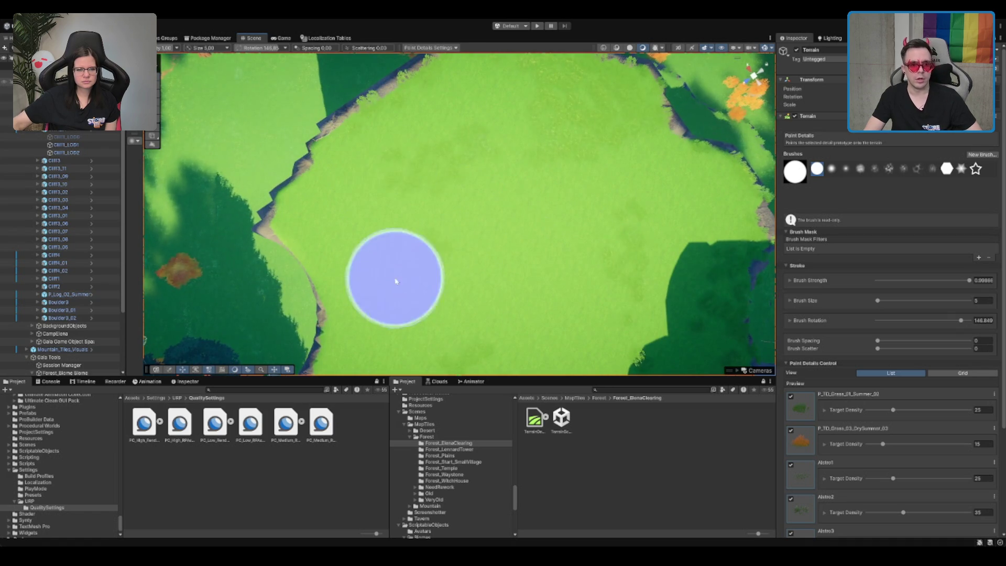
scroll(558, 167, down, 3)
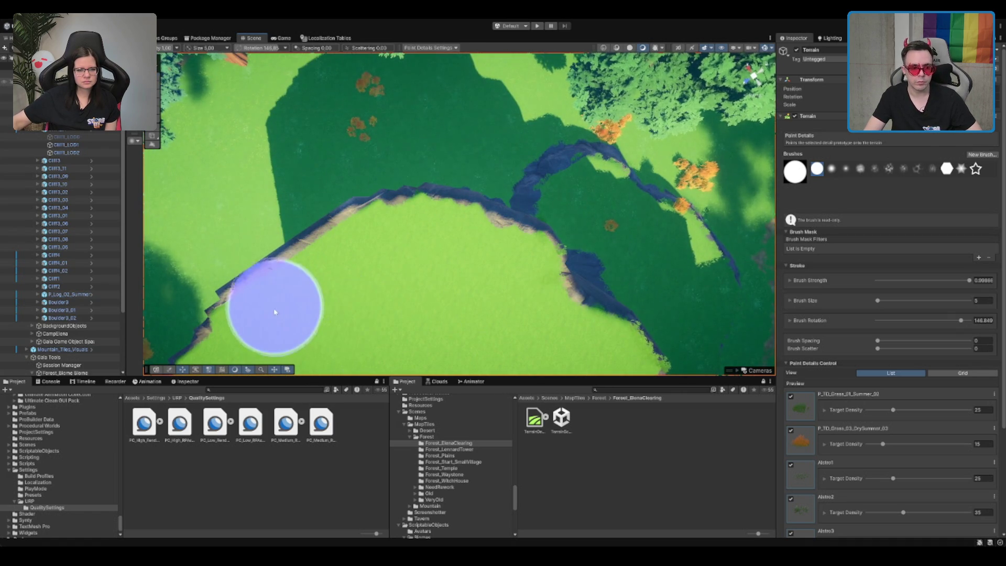
scroll(330, 302, down, 6)
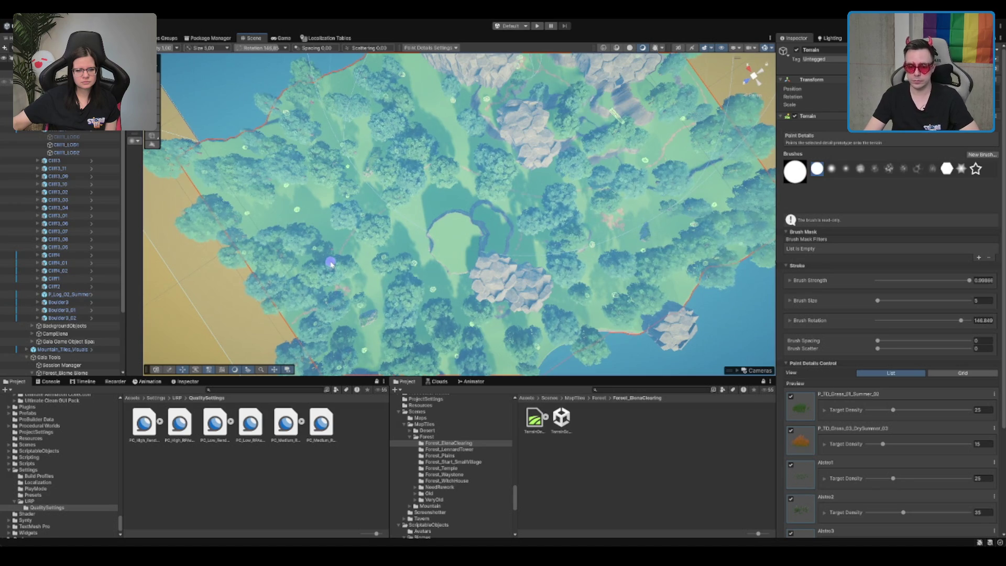
scroll(330, 263, down, 3)
scroll(495, 143, up, 10)
scroll(620, 203, down, 5)
scroll(550, 175, up, 10)
scroll(407, 355, down, 5)
key(w)
scroll(599, 208, up, 10)
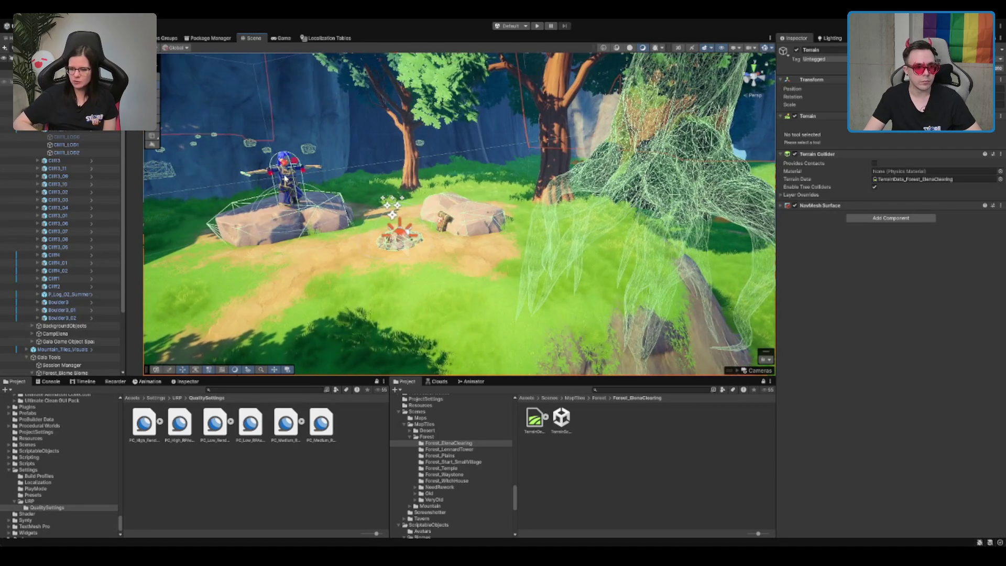
Inspect the Bard_Elena character and swing up to an aerial view of the forested cliffs
click(286, 178)
scroll(488, 206, down, 2)
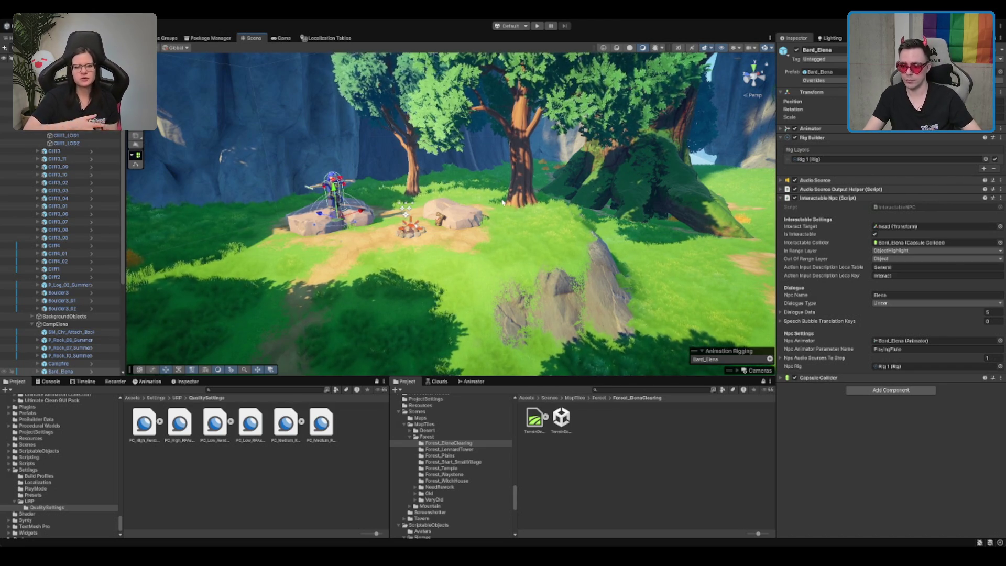
drag(558, 240, 466, 178)
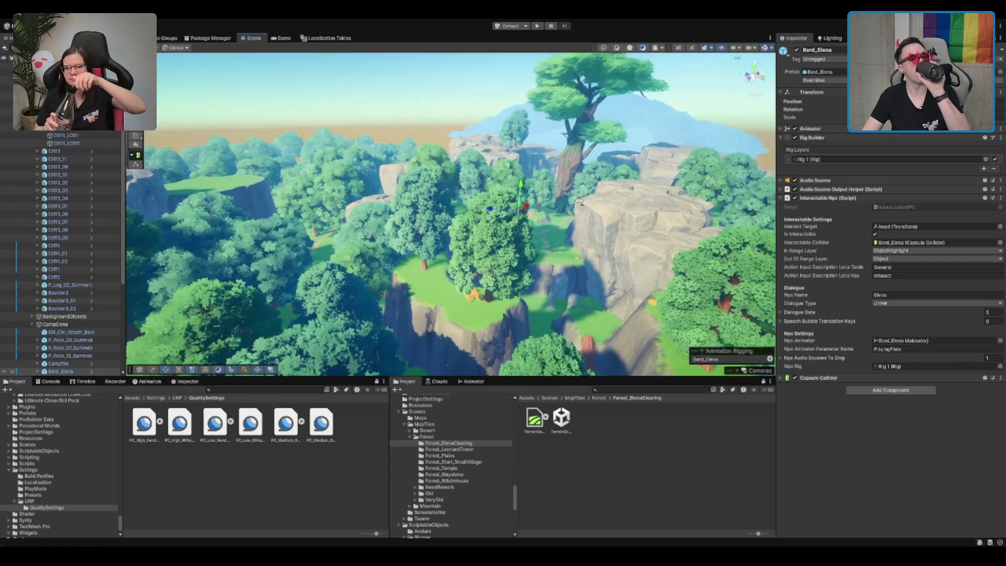
Zoom back toward the camp and select the Cliff1_LOD0 cliff object
scroll(592, 246, up, 3)
scroll(591, 246, up, 3)
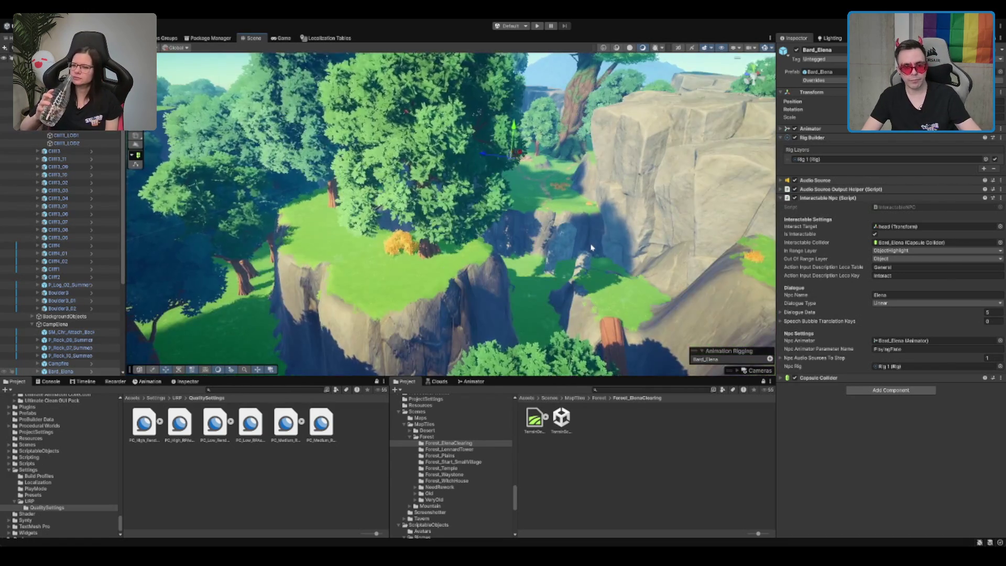
scroll(594, 187, up, 4)
scroll(594, 187, up, 5)
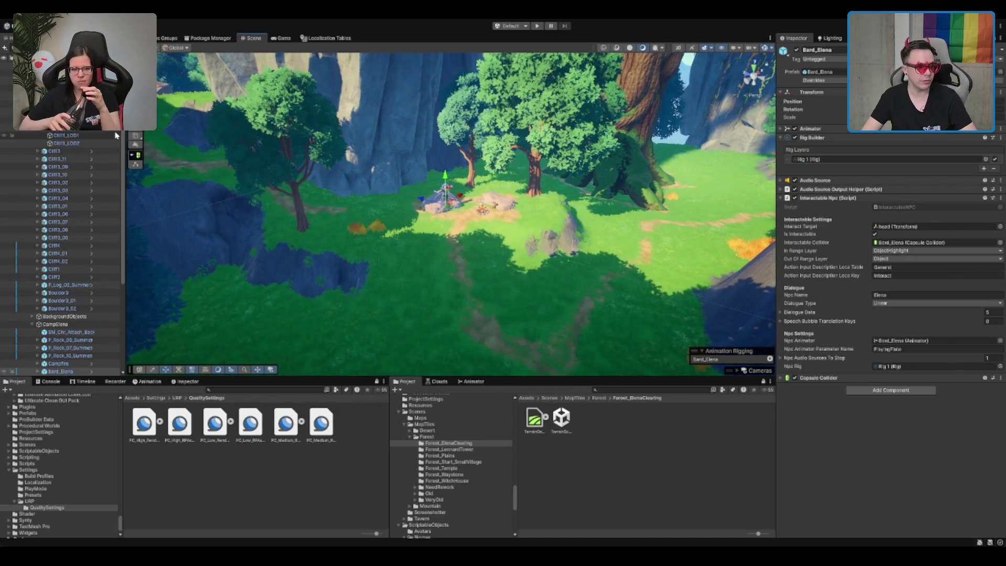
click(332, 183)
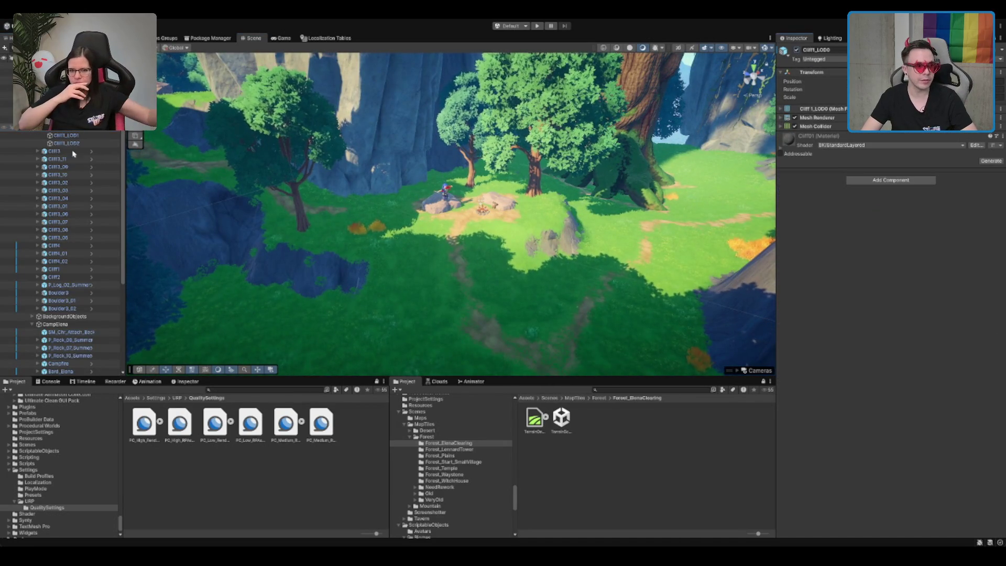
Deactivate Mountain_Tiles_Visuals, Gaia Tools and Gaia Runtime together in the Hierarchy
click(332, 184)
click(68, 191)
scroll(75, 173, down, 3)
click(75, 145)
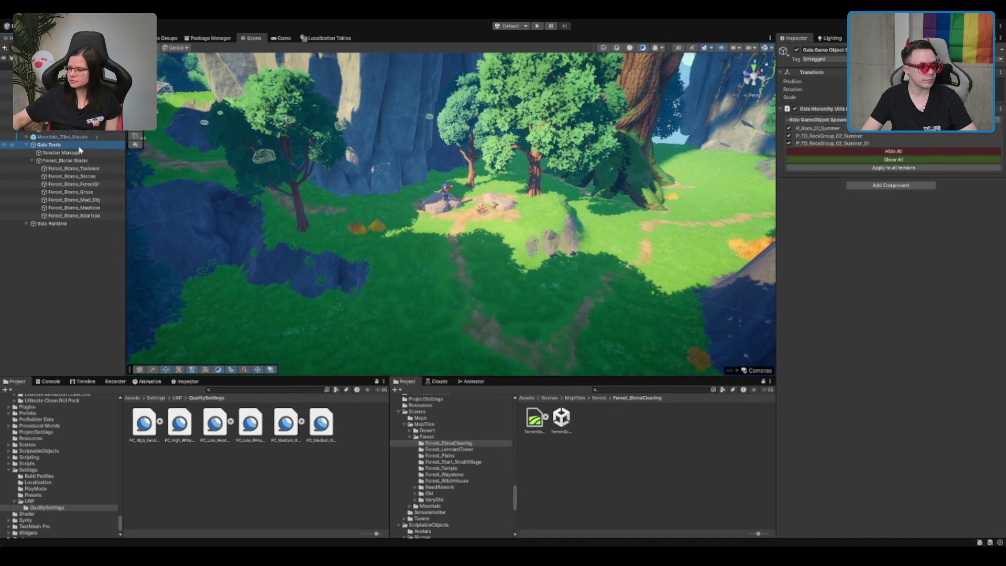
key(Left)
click(77, 152)
key(shift+Up)
key(shift+Up)
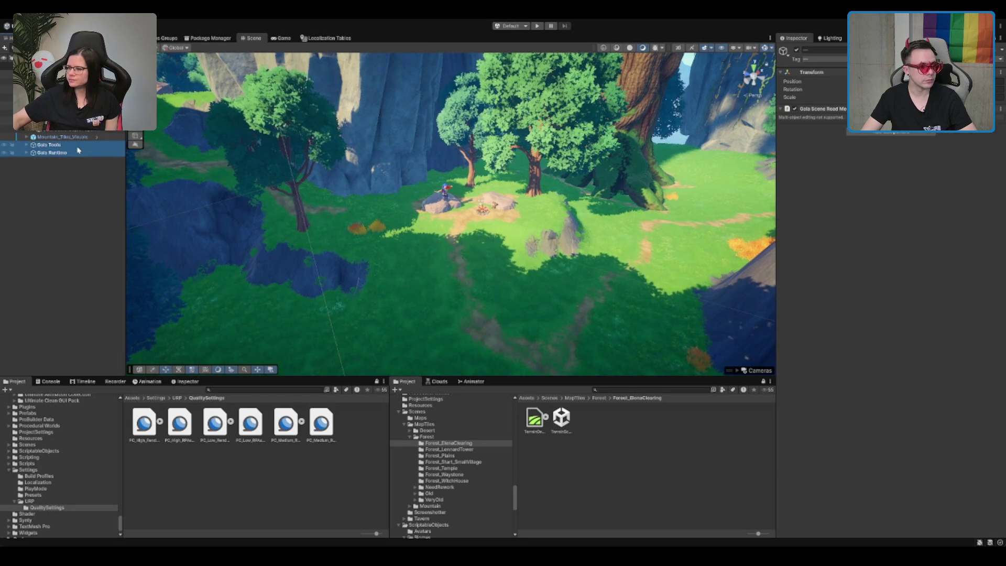
key(alt+shift+a)
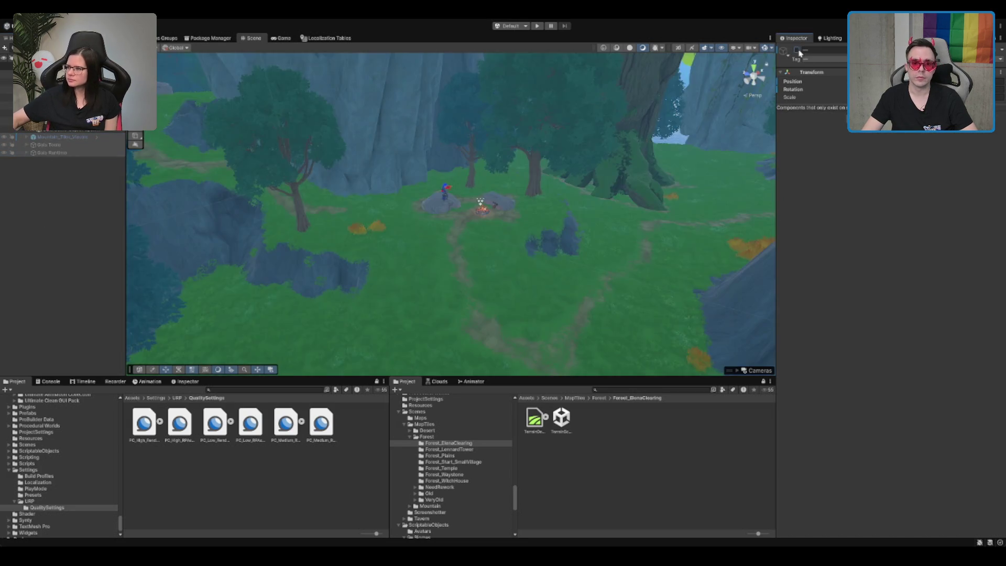
Switch off the campfire's Point Light_01 and view the campfire clearing
mouse_move(527, 247)
mouse_down()
mouse_move(527, 157)
mouse_move(484, 153)
mouse_move(512, 236)
mouse_move(550, 295)
mouse_up()
click(496, 262)
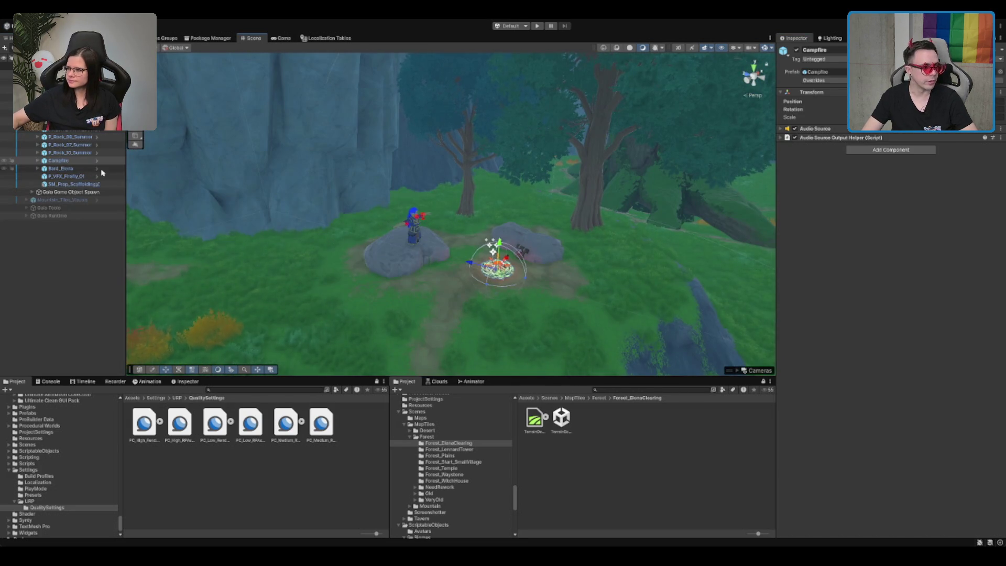
click(73, 200)
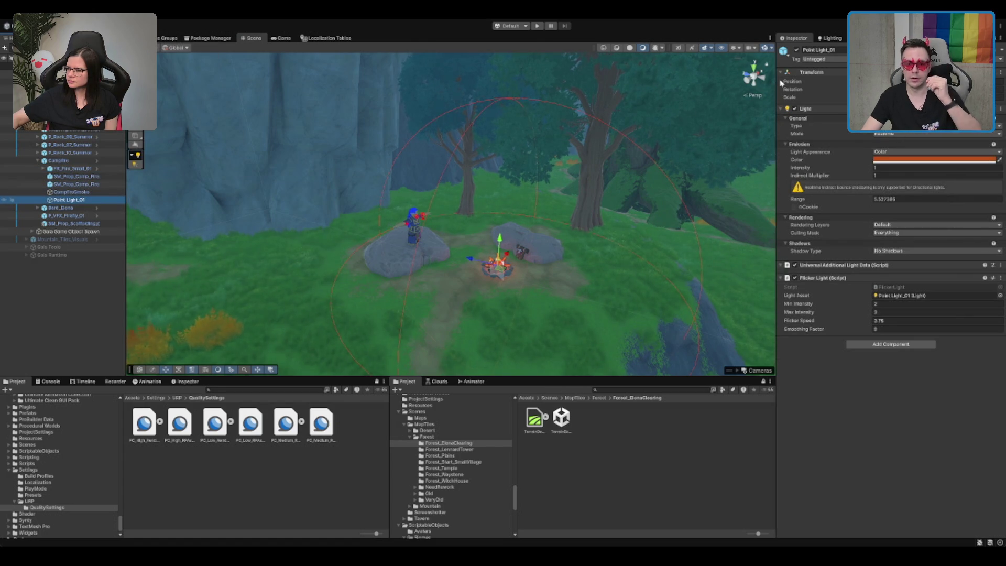
click(796, 50)
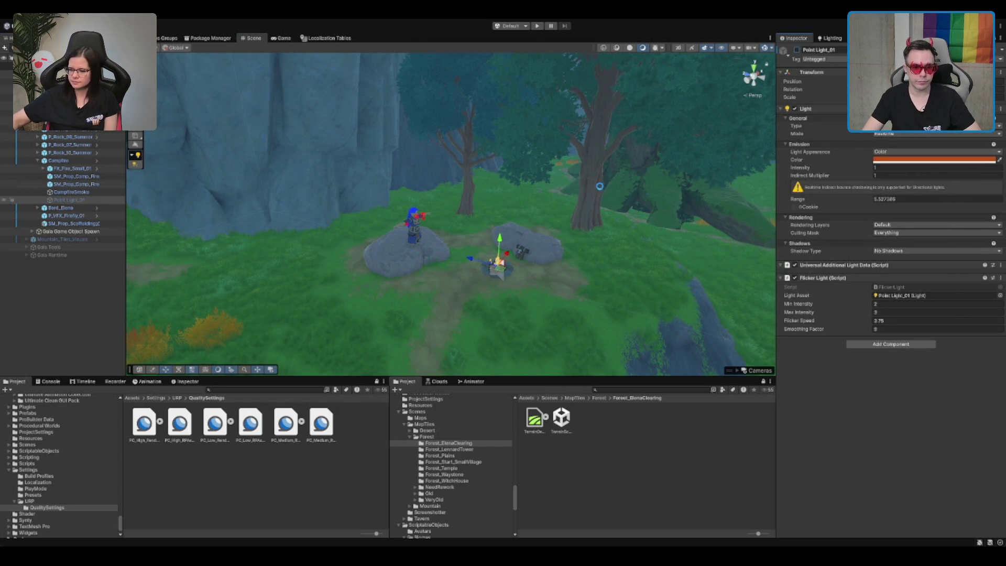
mouse_move(601, 187)
mouse_down()
mouse_move(610, 173)
mouse_move(582, 128)
mouse_up()
click(461, 117)
mouse_move(461, 117)
mouse_down()
mouse_move(489, 275)
mouse_move(573, 240)
mouse_move(597, 209)
mouse_move(563, 209)
mouse_move(655, 267)
mouse_move(547, 282)
mouse_move(410, 269)
mouse_move(732, 218)
mouse_move(567, 164)
mouse_move(586, 197)
mouse_move(552, 175)
mouse_up()
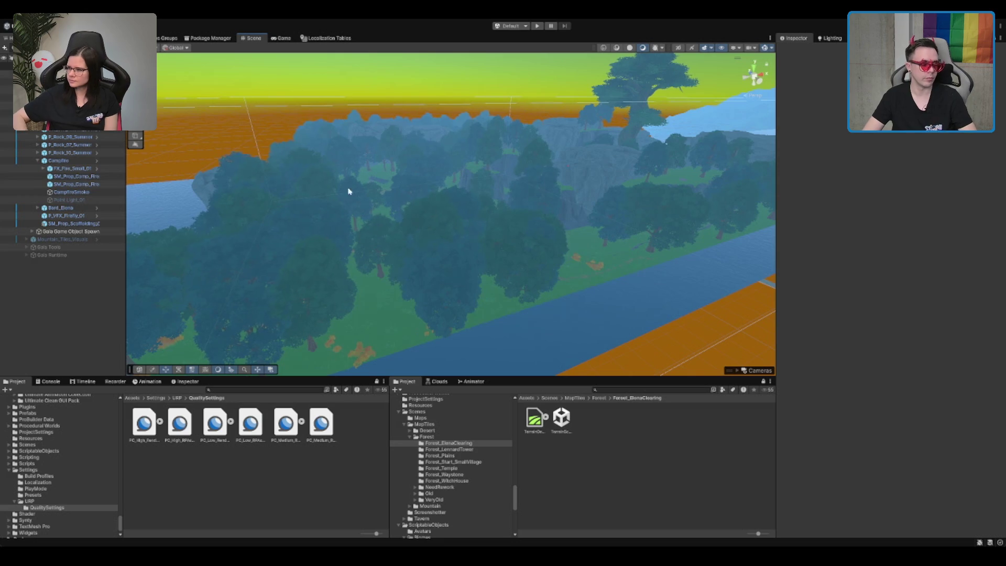
Check the overlapping scene objects, the Shrine rune stone and the whole MapTile in view
click(634, 178)
click(634, 178)
click(634, 178)
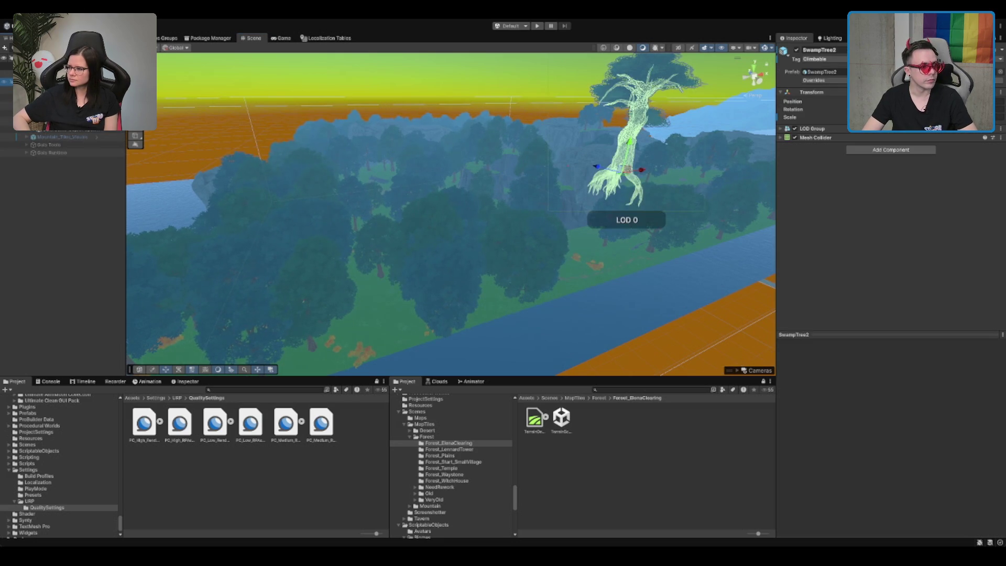
click(634, 179)
double_click(52, 89)
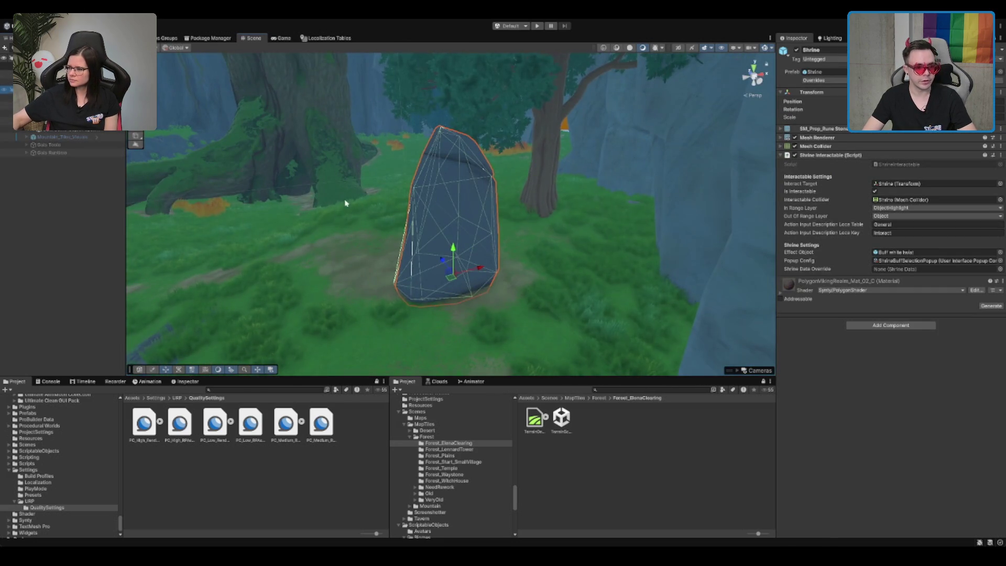
click(712, 293)
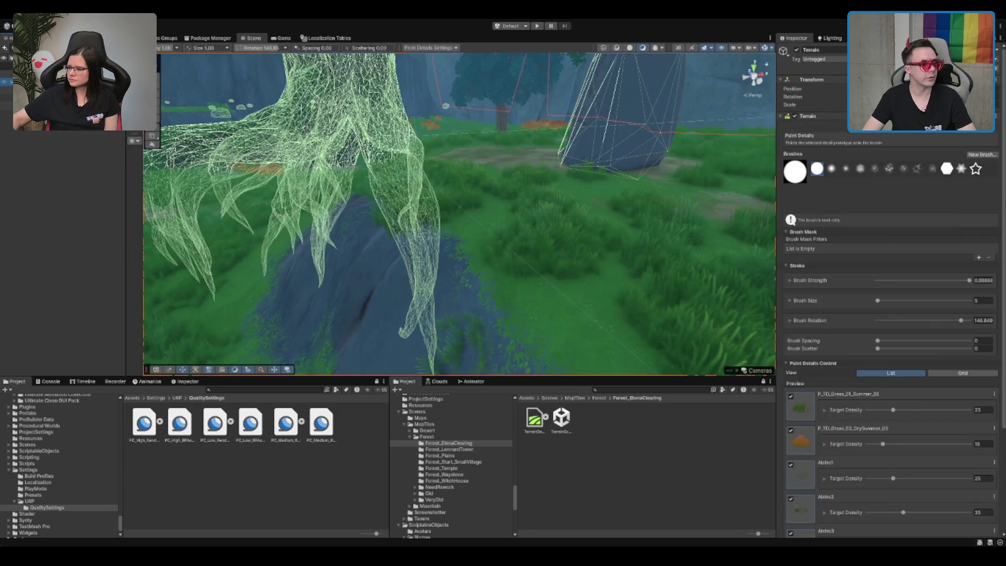
click(470, 180)
key(f)
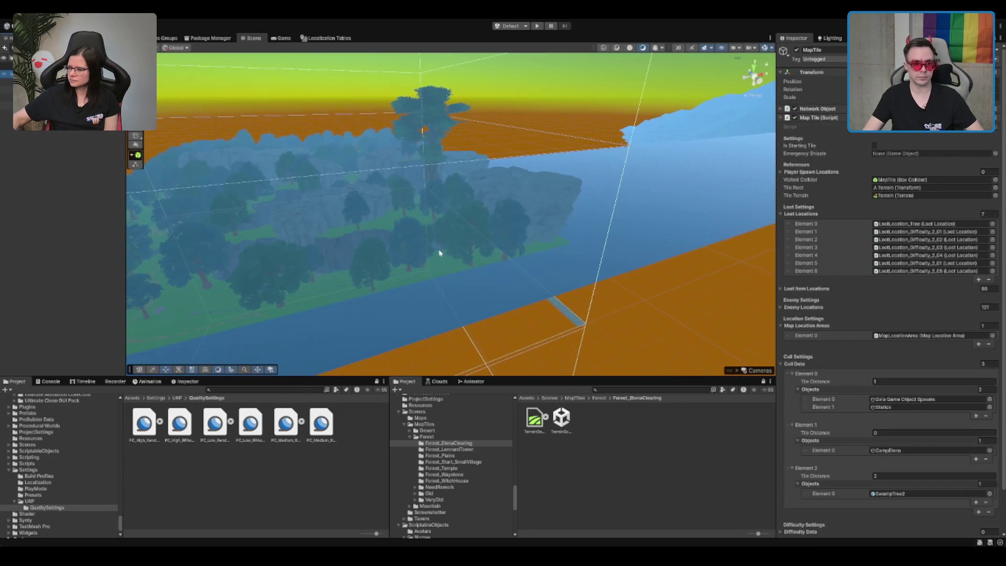
click(608, 456)
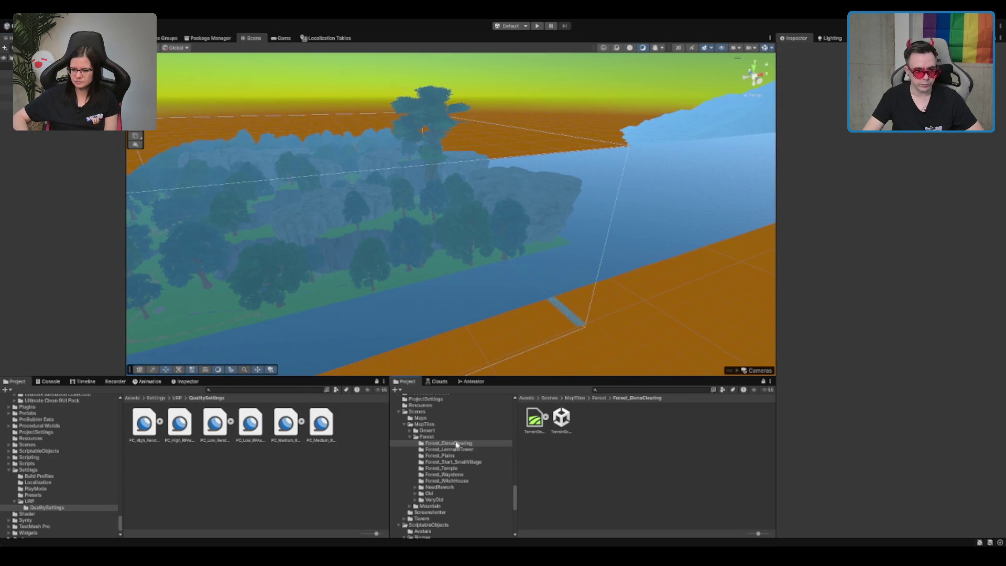
Browse the Forest Tiles data assets and select MapTileData_Forest_ElenaClearing
click(460, 437)
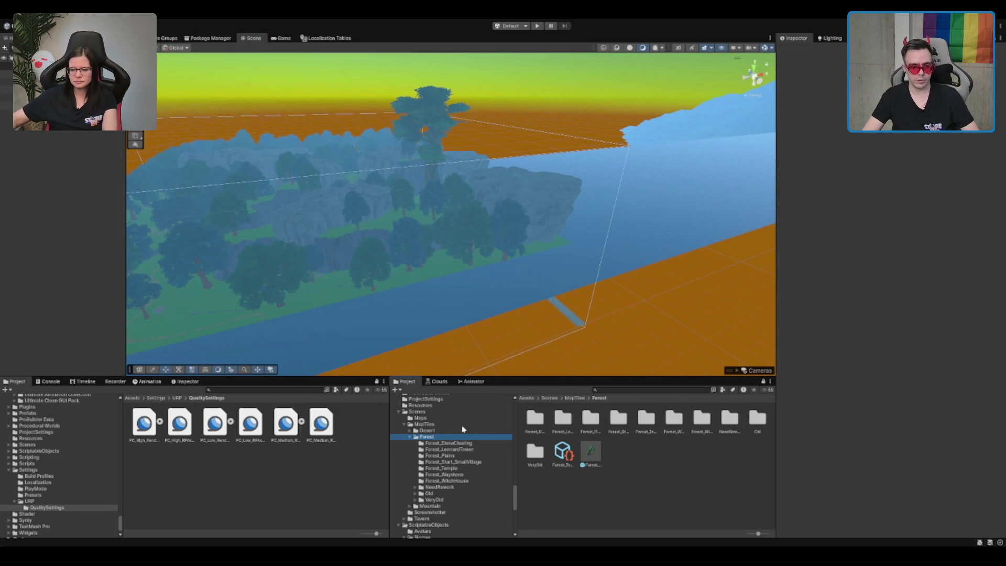
key(Left)
key(Left)
key(Left)
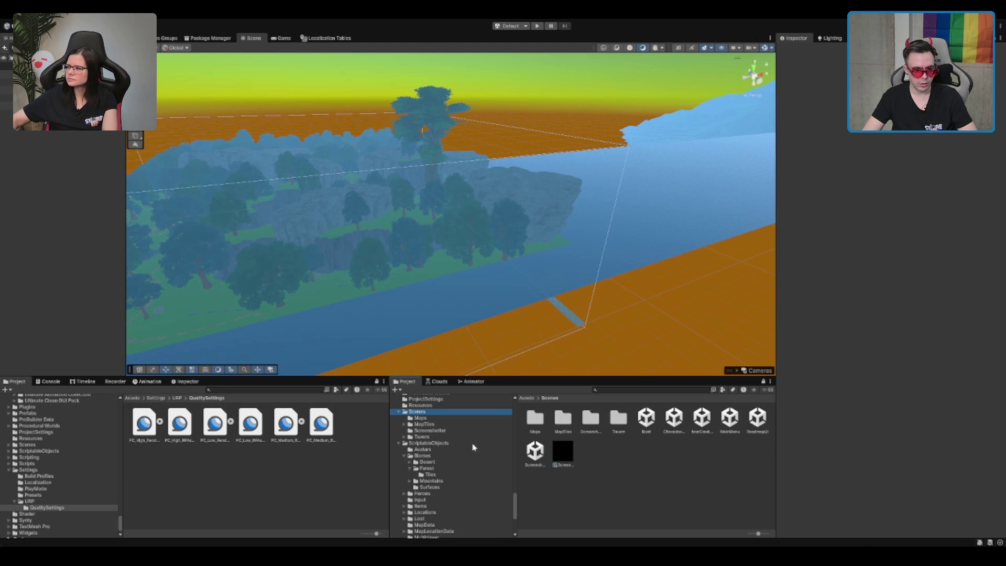
click(433, 474)
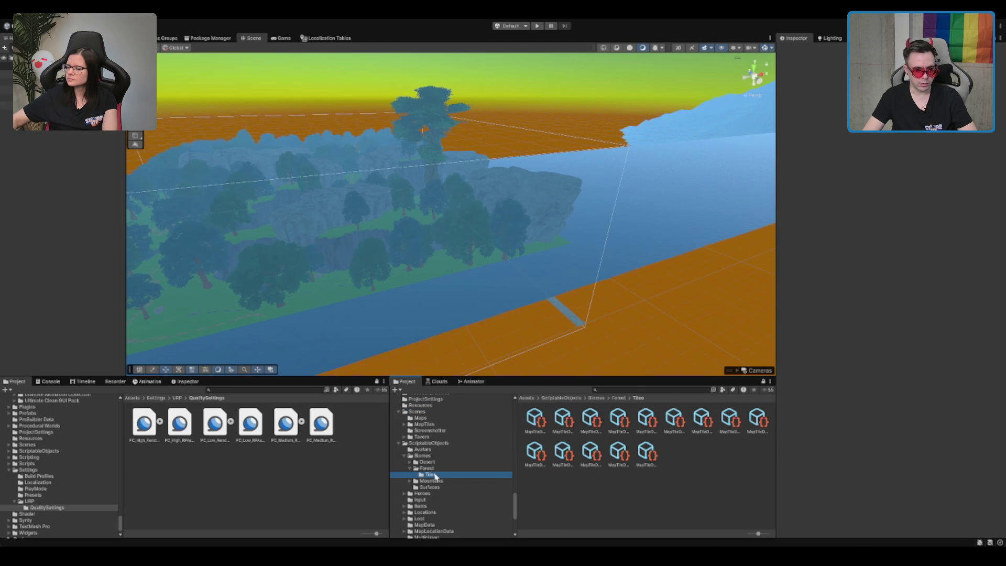
click(646, 453)
key(Up)
key(Down)
key(Up)
key(Left)
key(Left)
key(Left)
key(Right)
key(Right)
key(Right)
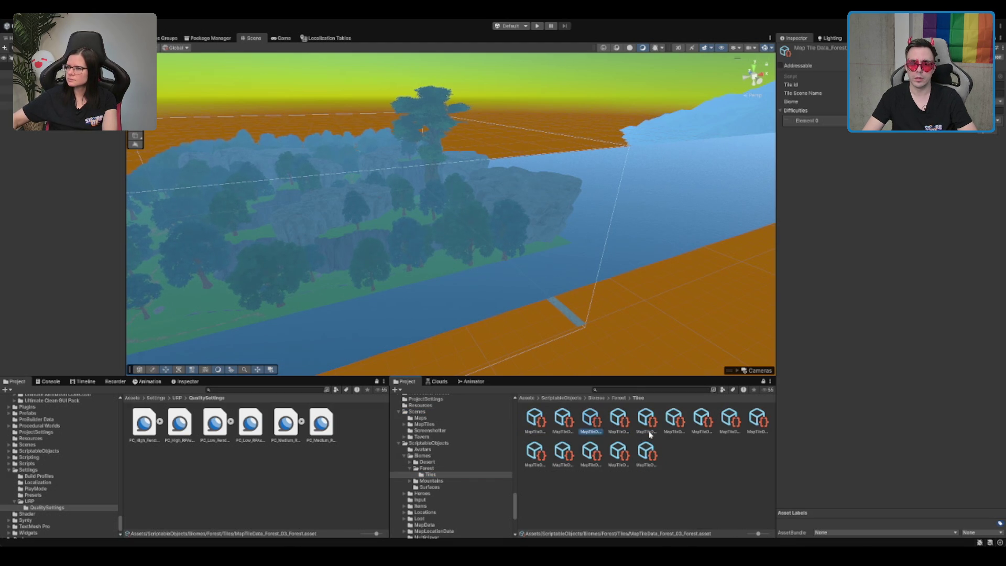
key(Left)
key(Left)
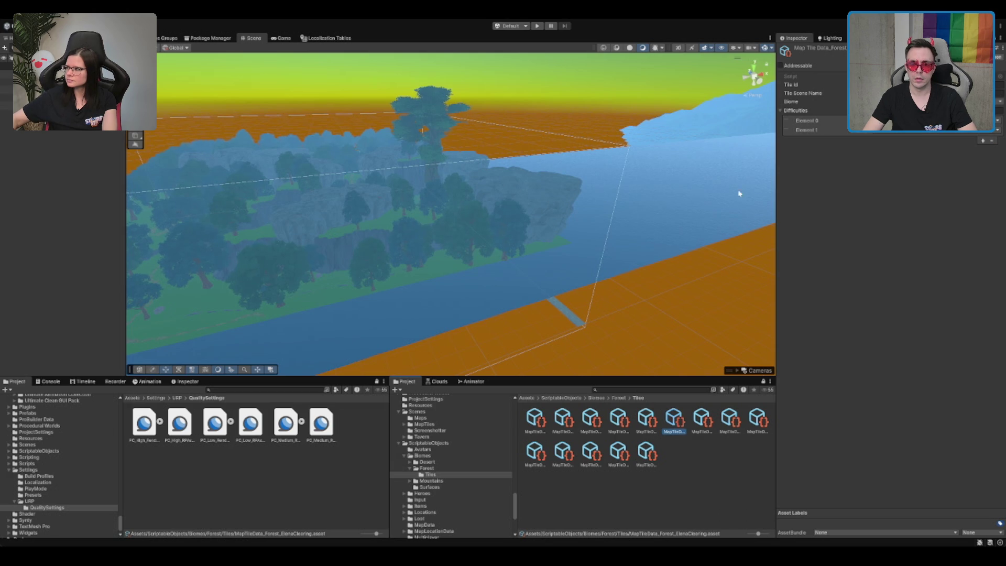
Delete Element 1 from Difficulties, leaving a single entry
click(809, 129)
click(991, 140)
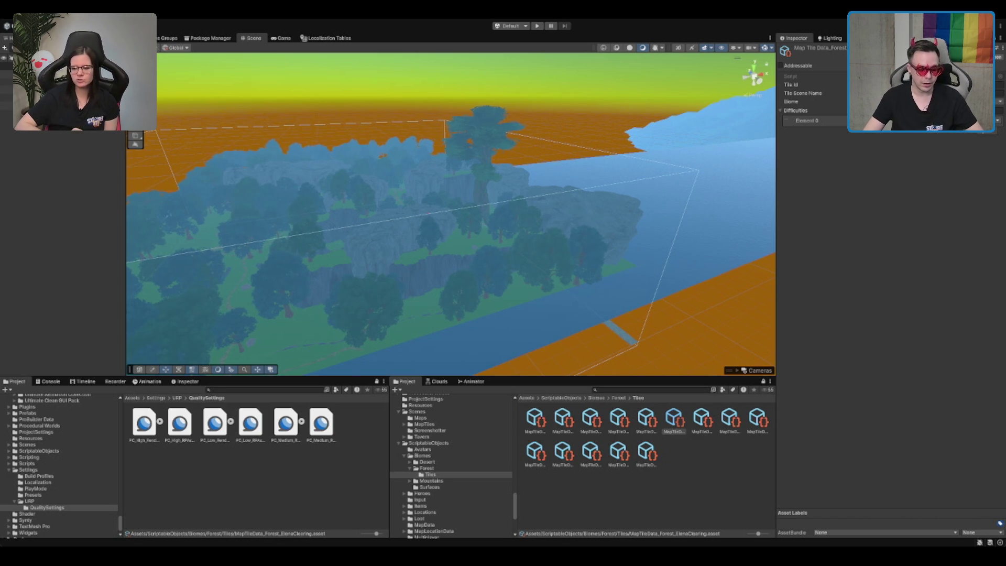
scroll(473, 233, up, 2)
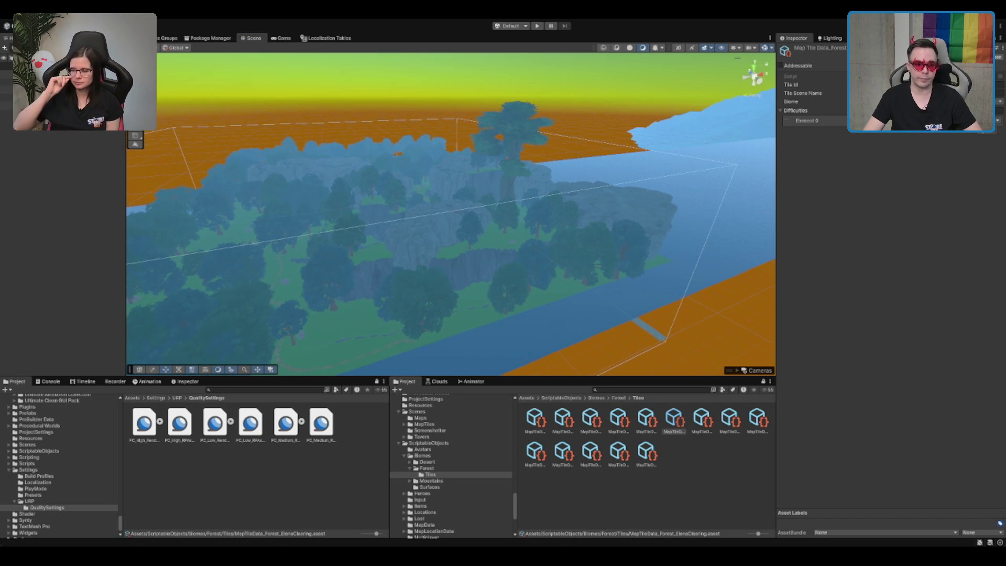